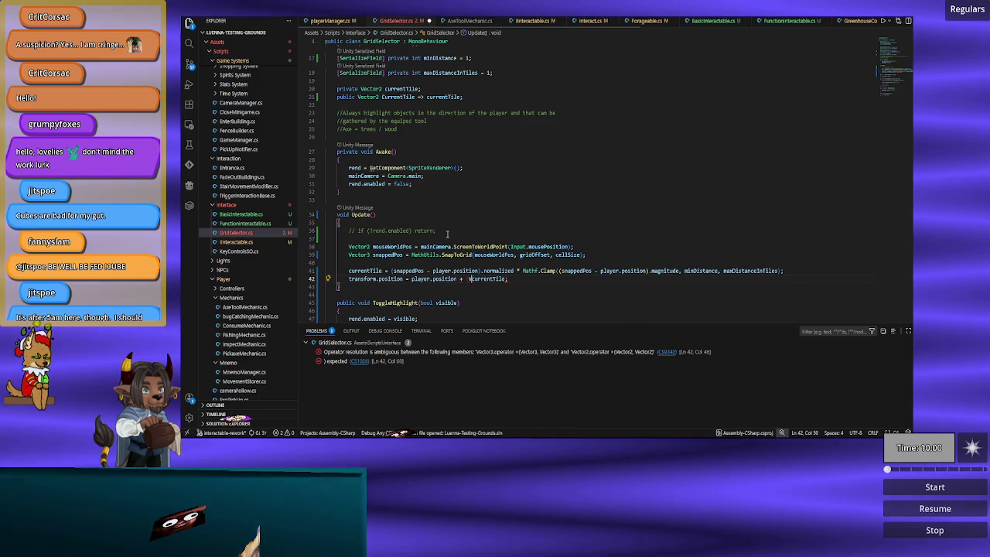
Remove the stray 'Vec' text before currentTile on line 42.
key("Down")
key("Down")
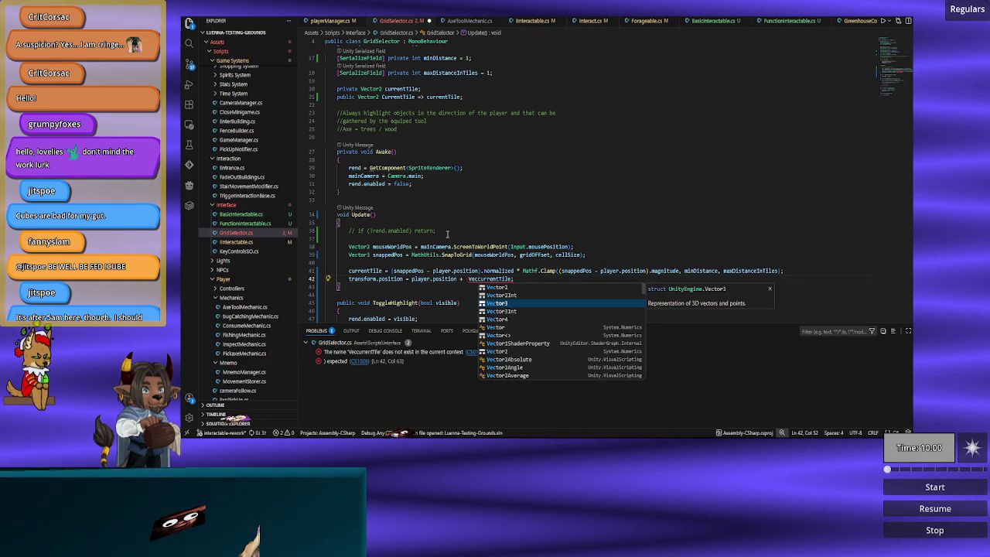
key("Escape")
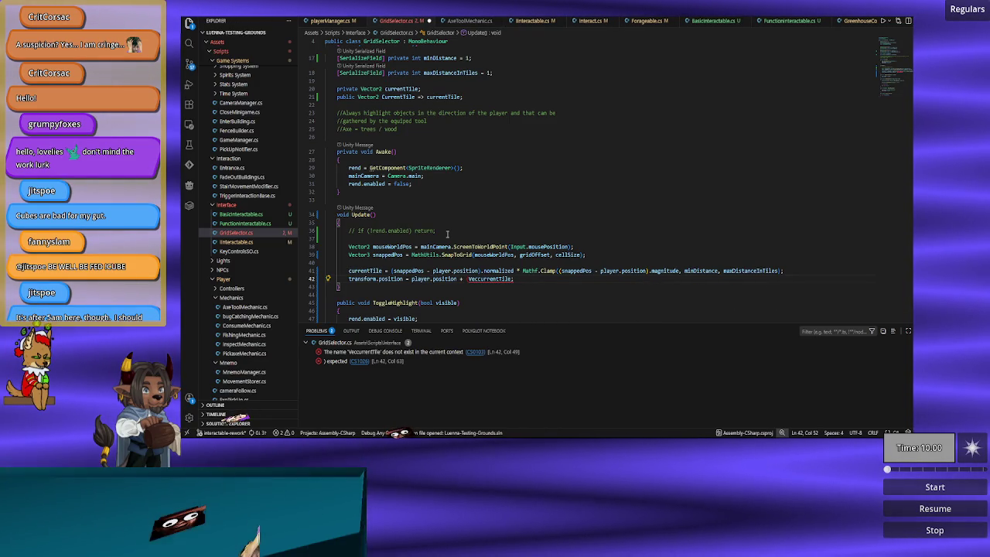
key("BackSpace")
key("BackSpace")
key("BackSpace")
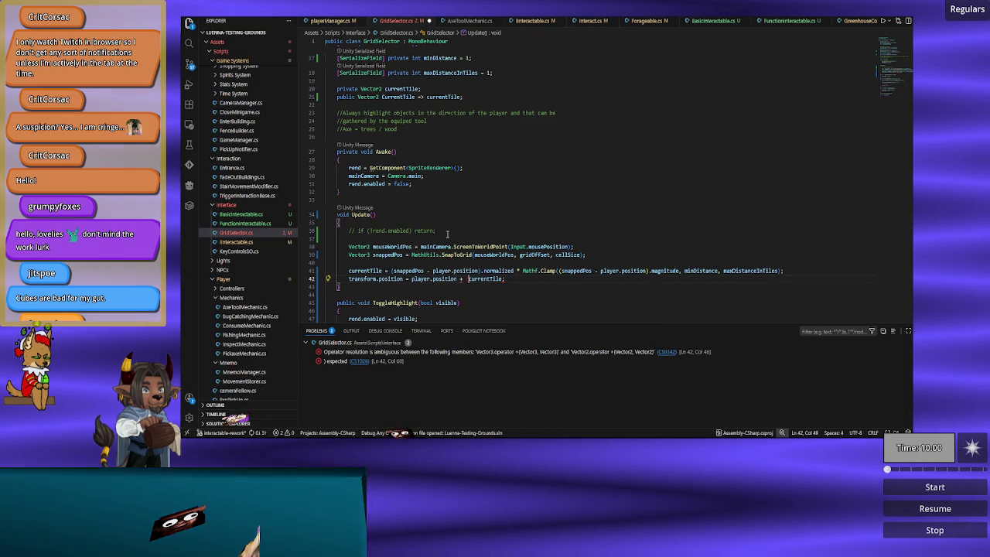
Change the currentTile field and CurrentTile property types on lines 20–21 from Vector2 to Vector3.
key("Up")
key("Up")
key("Up")
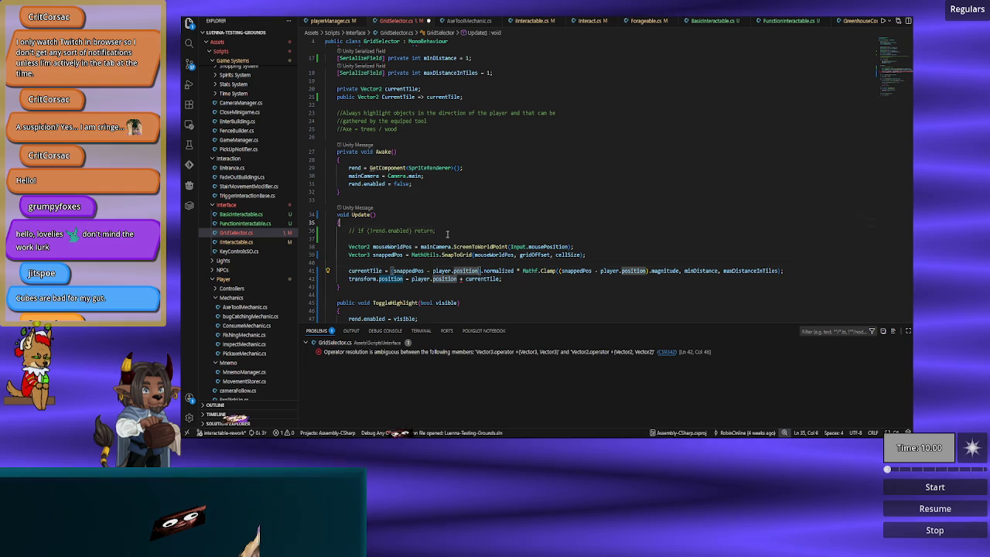
key("Up")
key("Left")
key("Left")
key("Left")
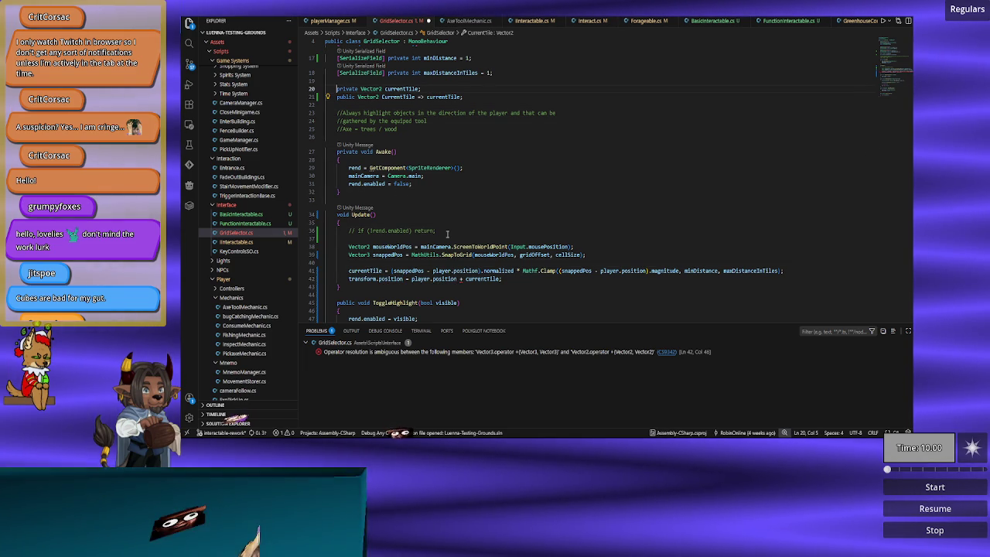
key("BackSpace")
type("3")
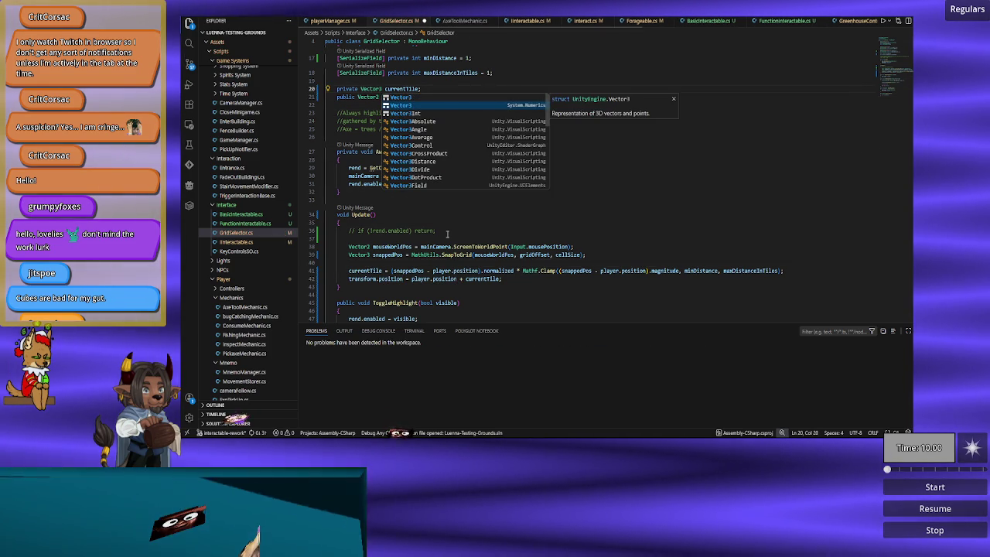
key("Escape")
key("Down")
key("Left")
key("Left")
key("BackSpace")
type("3")
key("Escape")
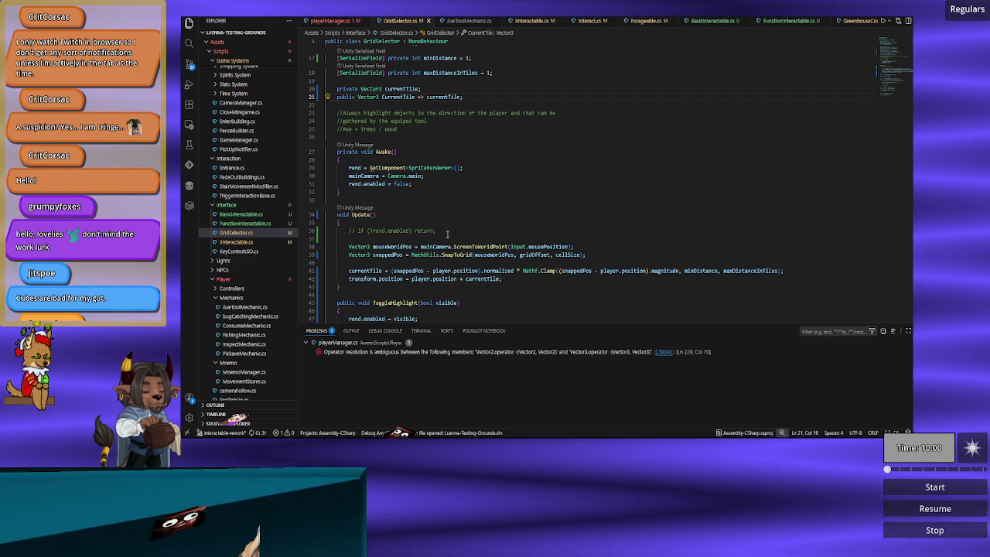
Delete the (Vector2) cast from playerManager.cs's direction calculation on line 229, then return to GridSelector.cs.
left_click(329, 20)
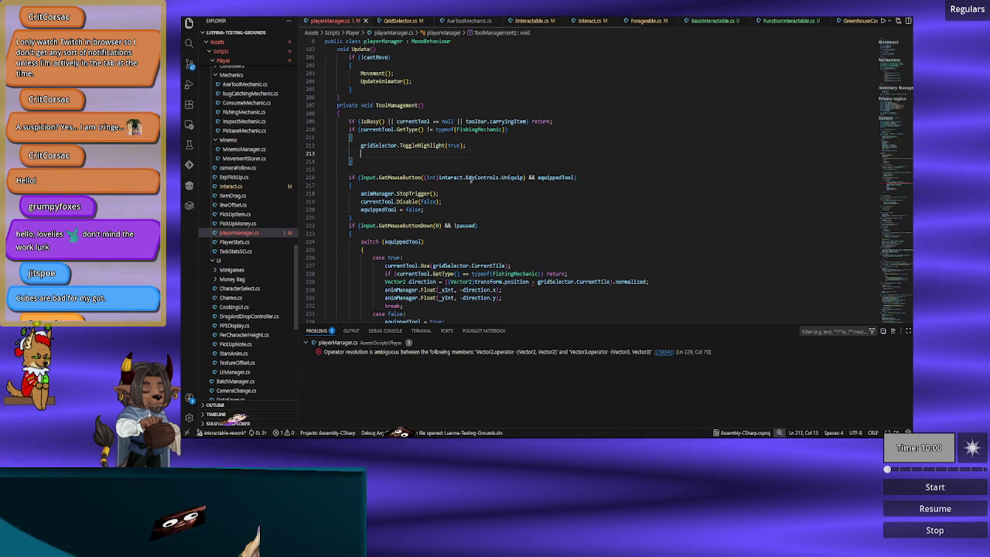
scroll(457, 201, "down", 5)
scroll(502, 217, "up", 2)
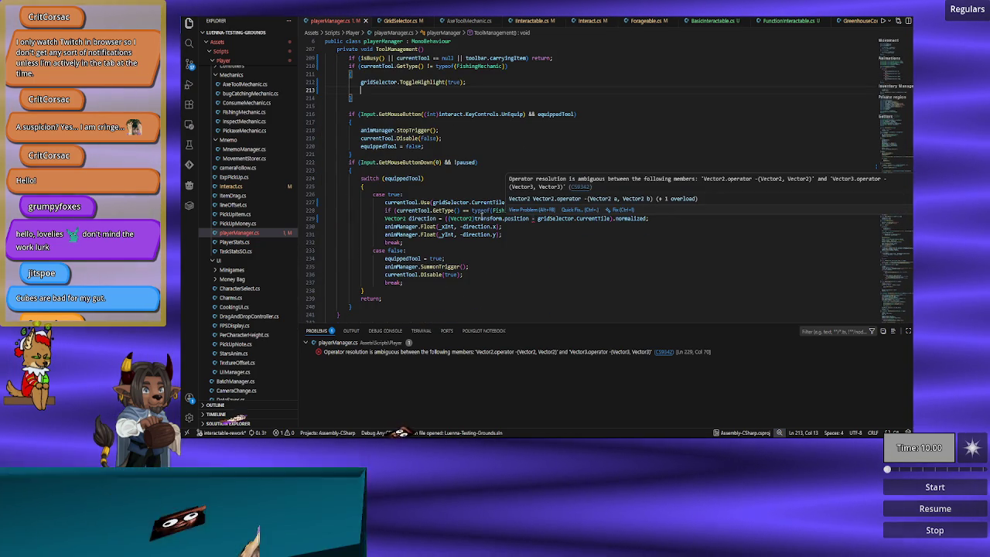
left_click(485, 218)
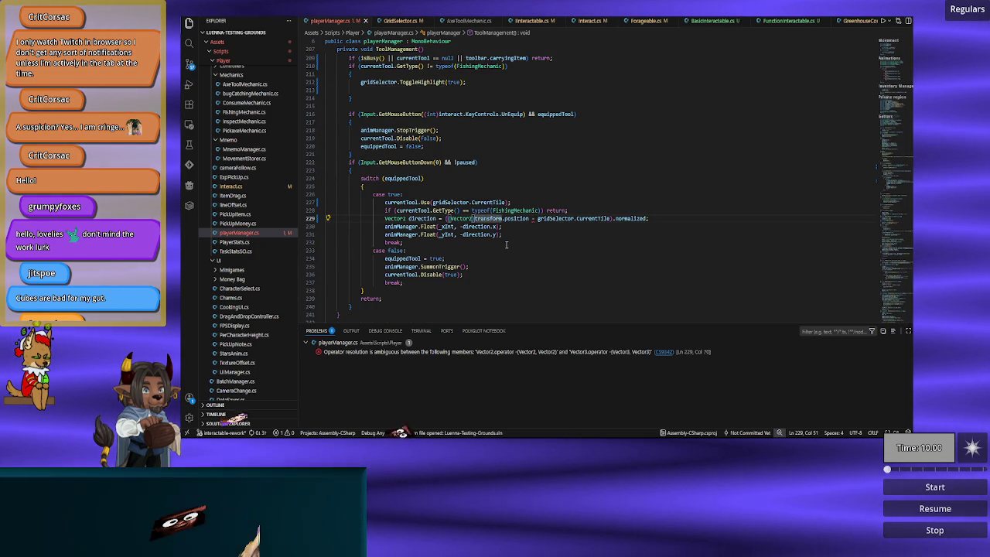
key("BackSpace")
key("BackSpace")
key("BackSpace")
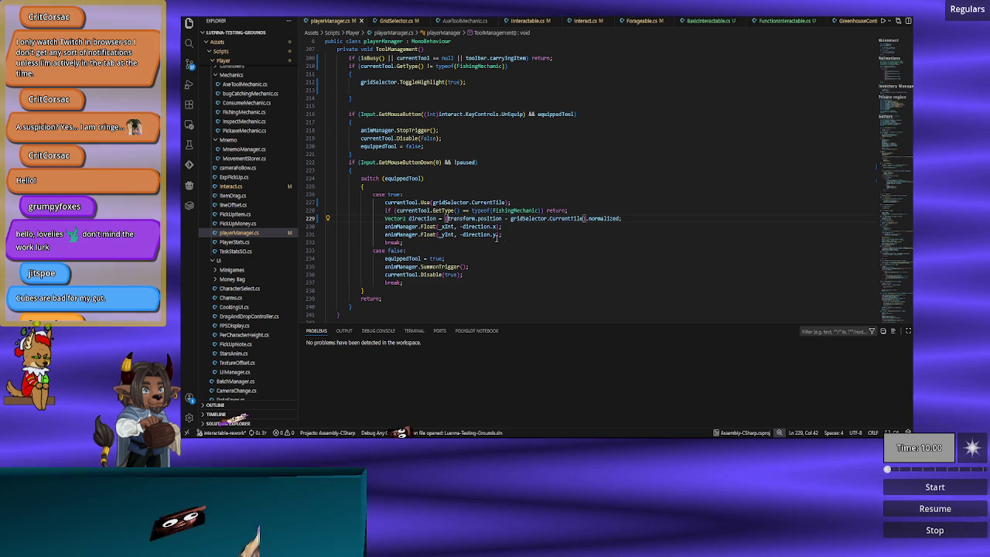
left_click(394, 21)
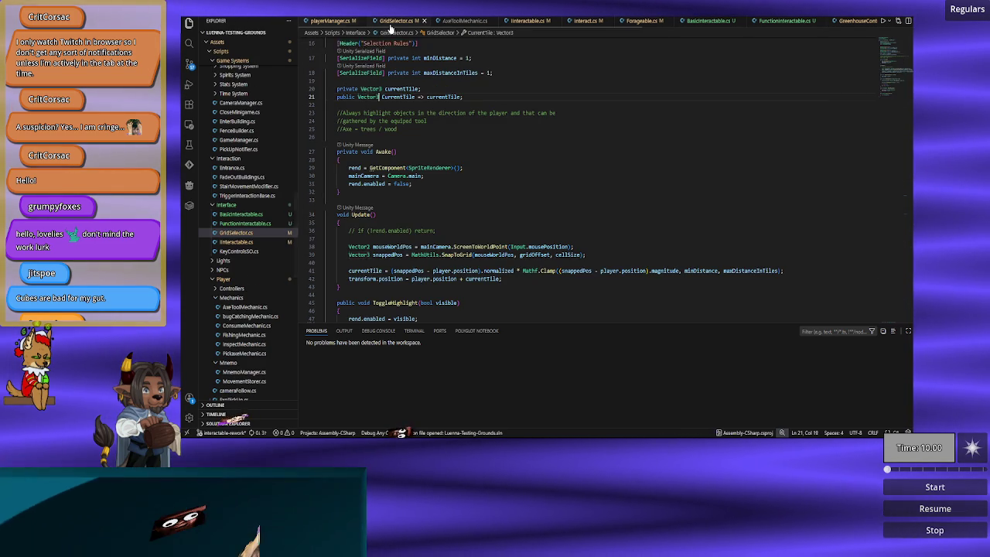
left_click(333, 21)
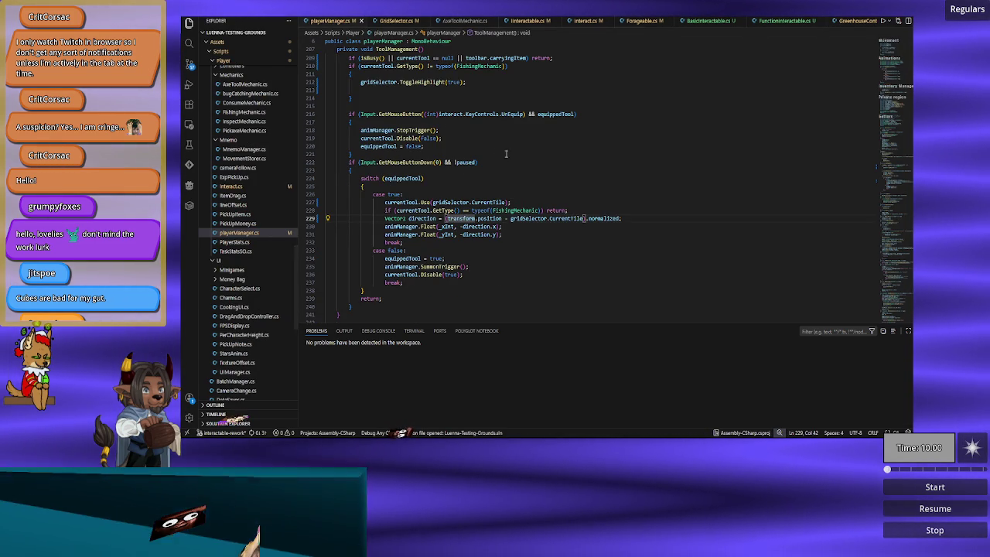
left_click(394, 21)
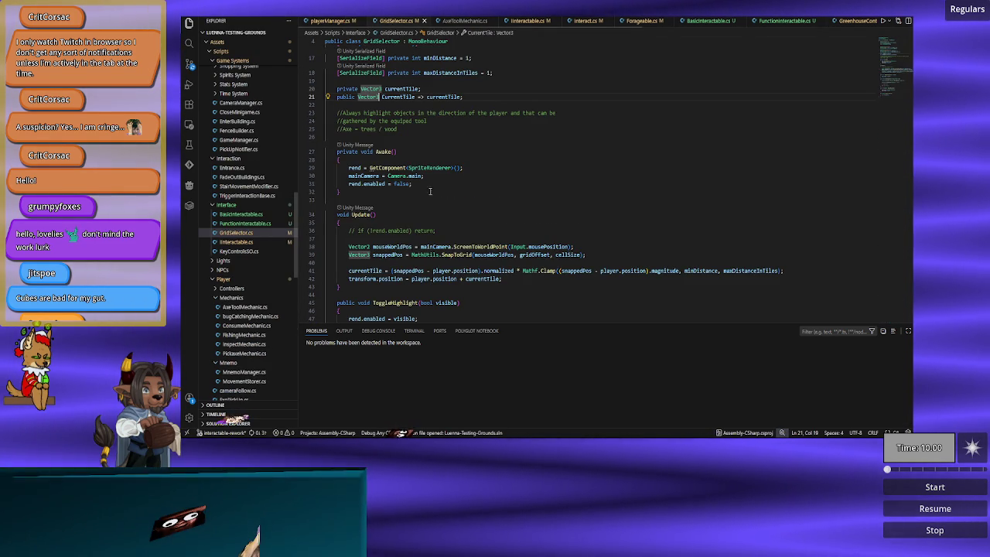
key("alt+Tab")
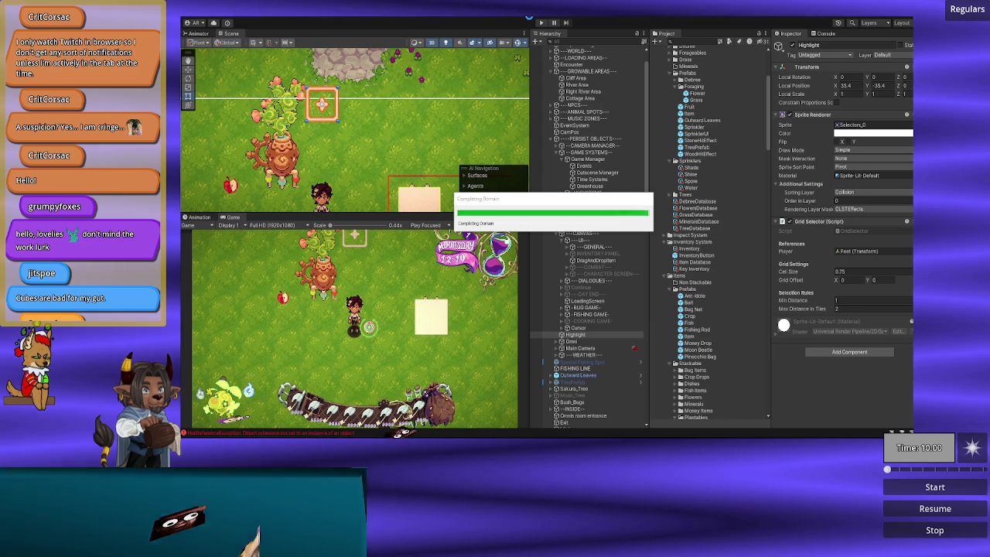
Play the game and walk the player down, right, then left while watching the tile highlight.
left_click(539, 23)
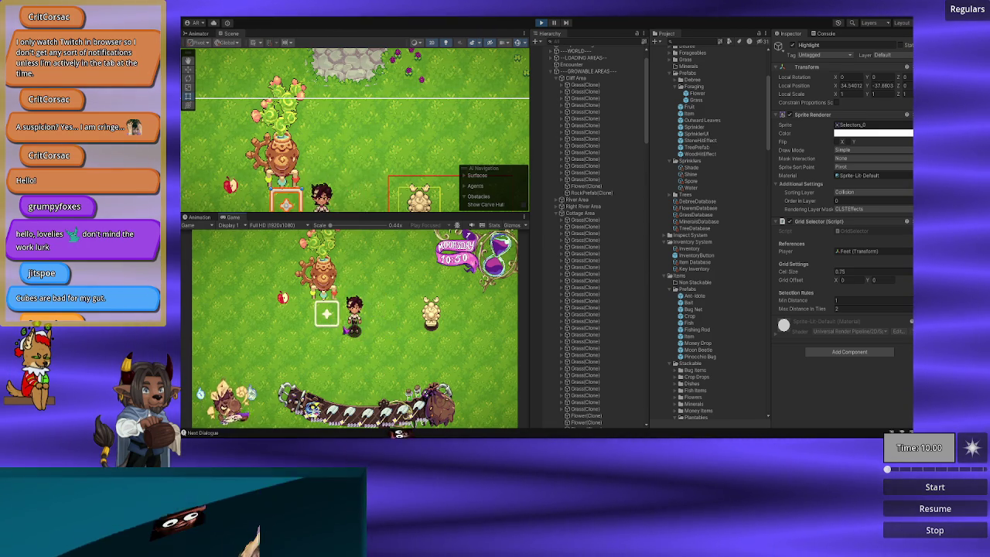
key("s")
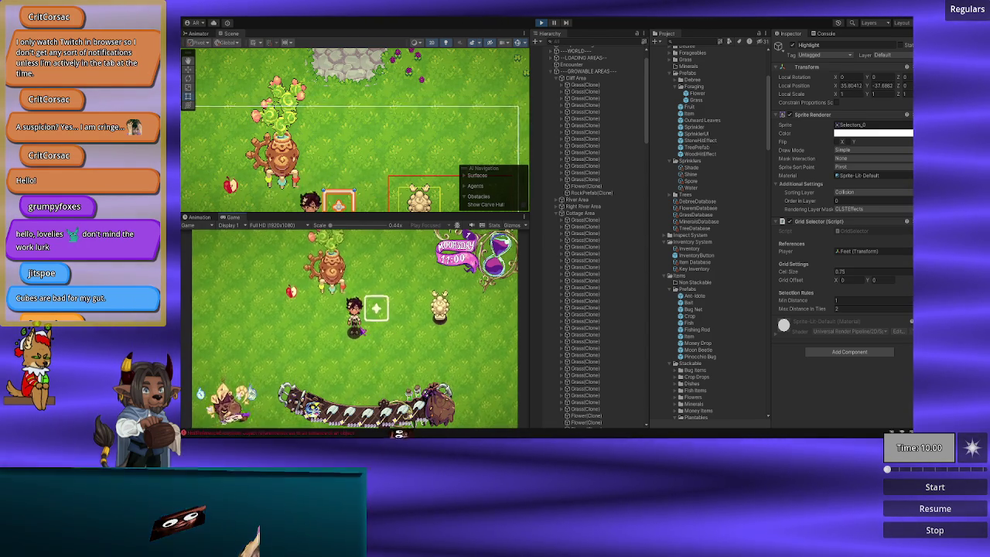
key("s")
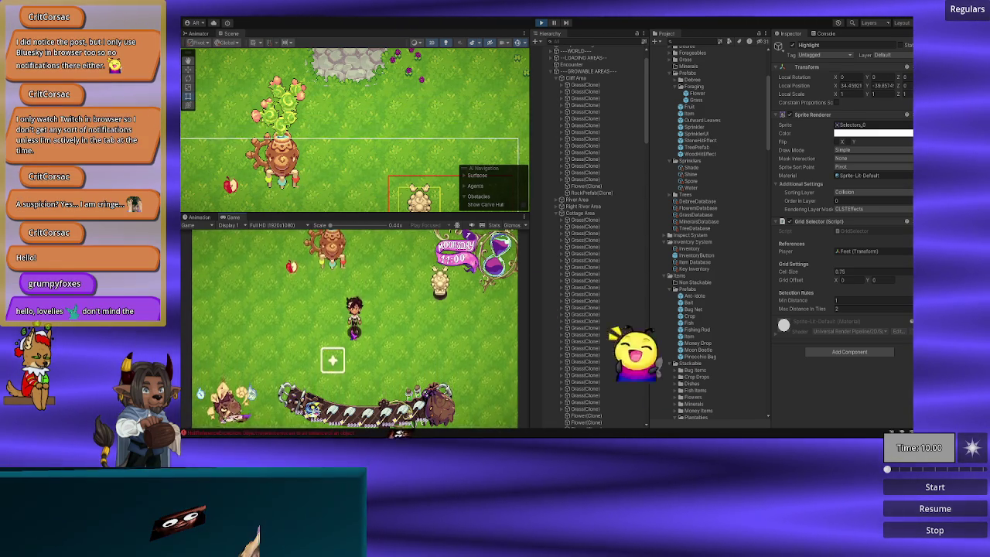
key("d")
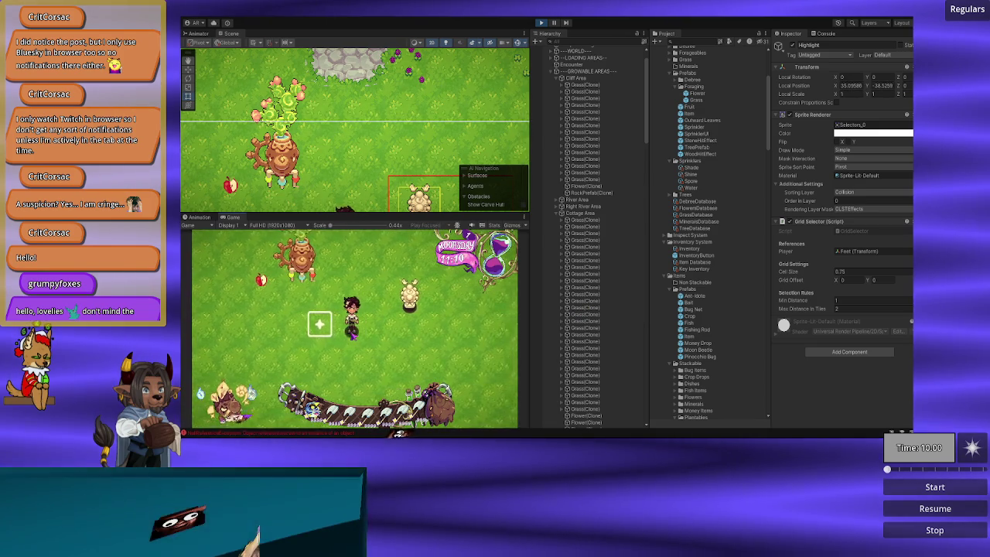
key("d")
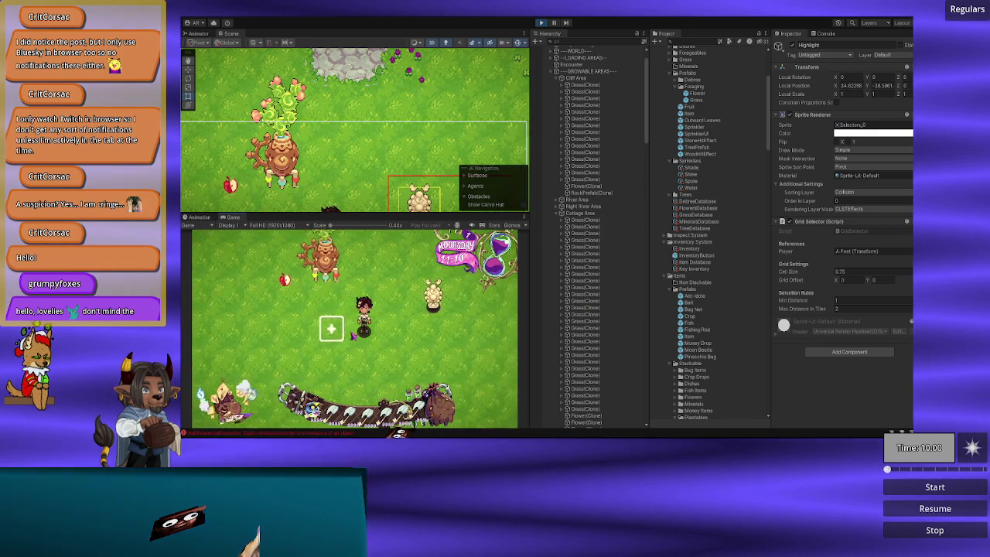
key("d")
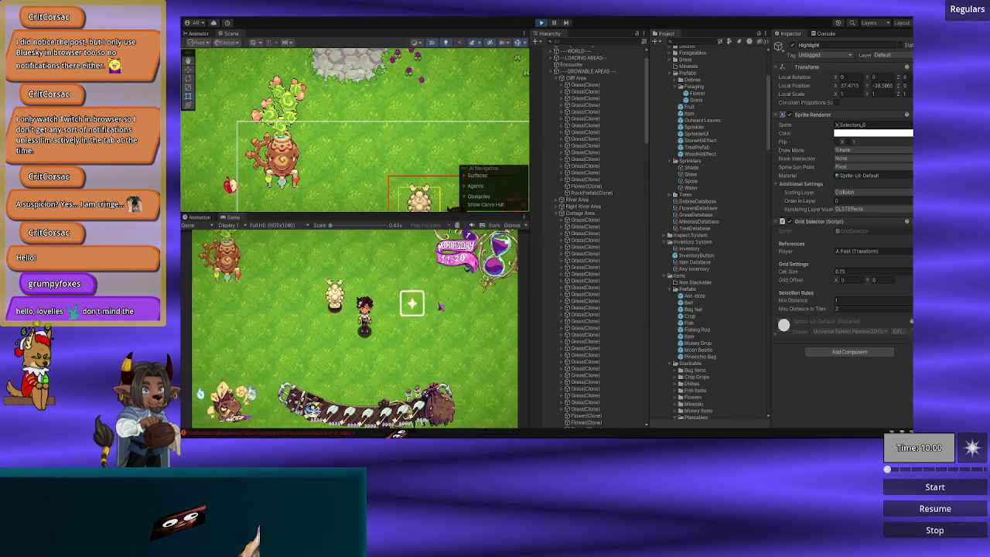
key("a")
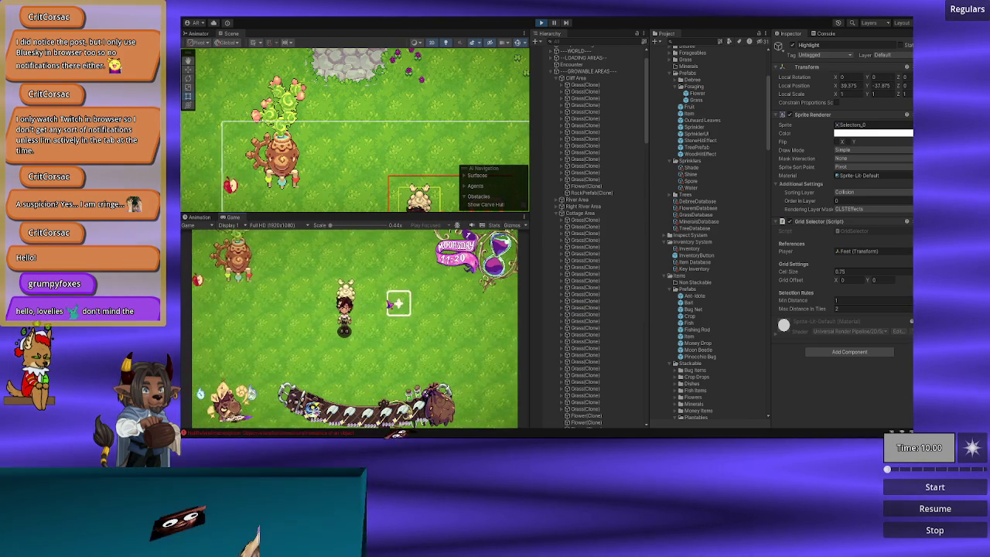
key("a")
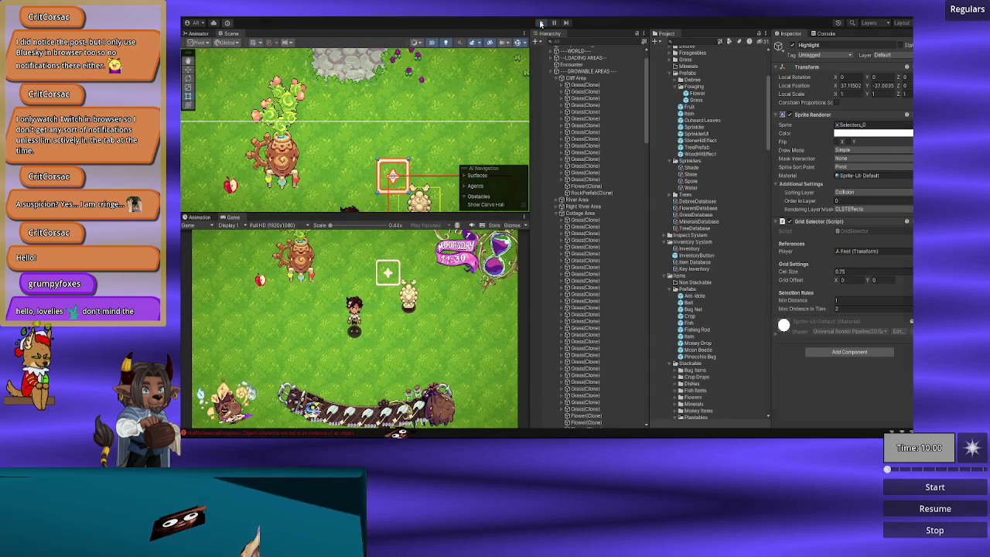
key("alt+Tab")
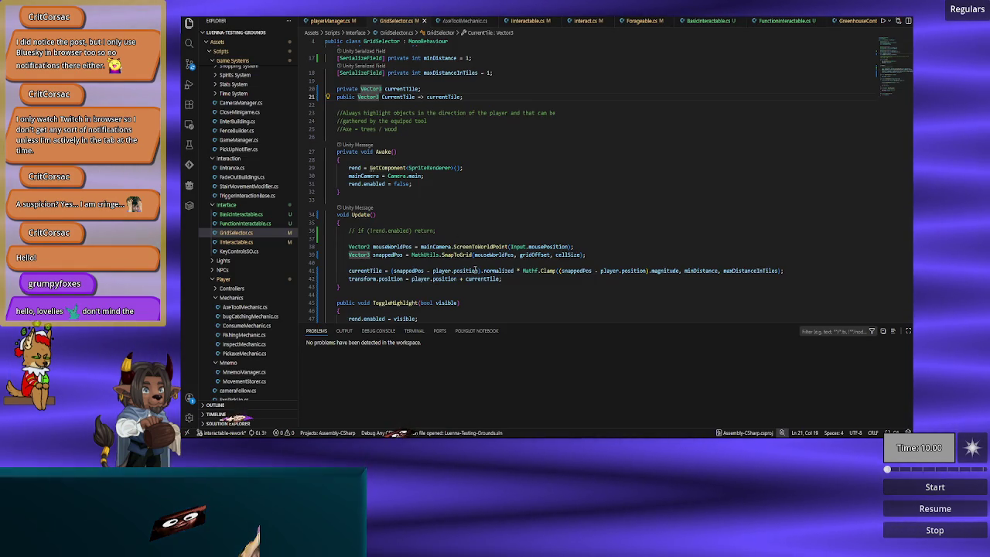
Delete 'player.position + ' on line 42 and insert player.transform into the SnapToGrid argument.
left_click(465, 279)
key("BackSpace")
key("BackSpace")
key("BackSpace")
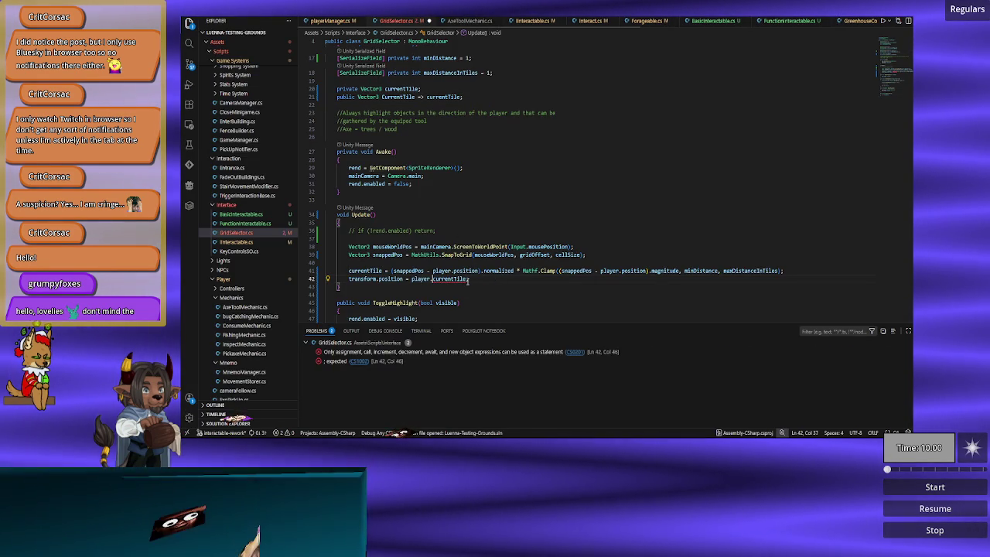
key("Up")
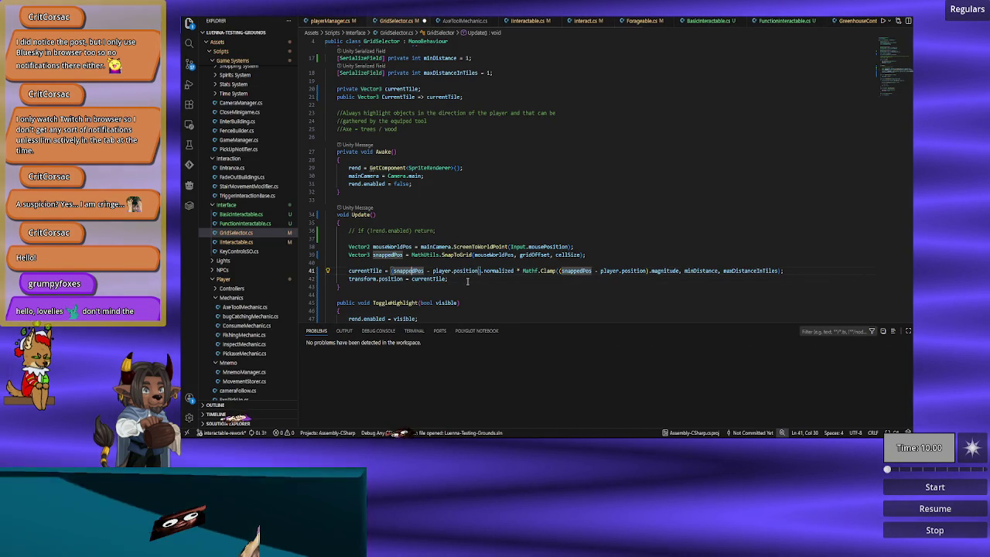
key("Up")
key("Up")
key("ctrl+Right")
key("ctrl+Right")
key("ctrl+Right")
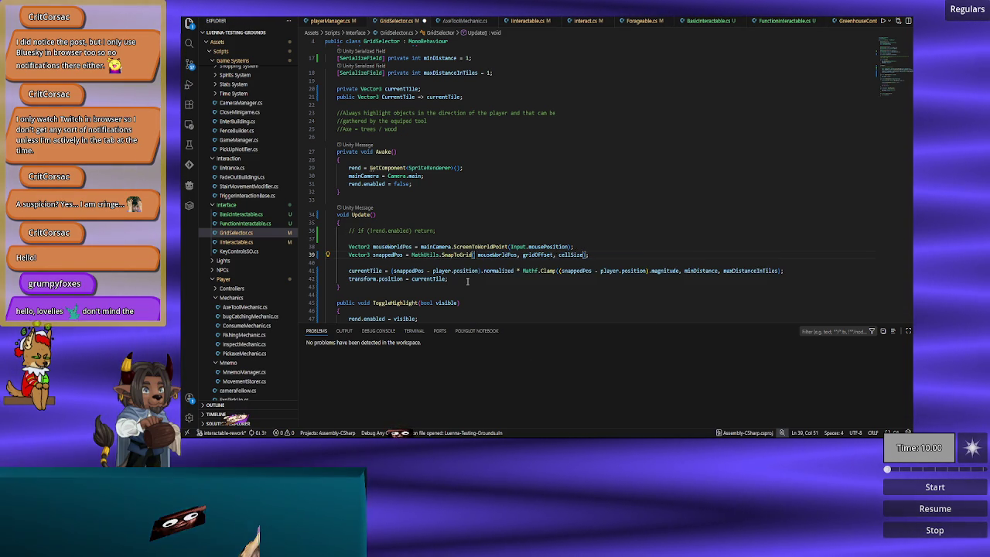
type("_")
type("tr")
key("BackSpace")
key("BackSpace")
key("BackSpace")
type("player.tr")
key("Tab")
Make the SnapToGrid argument (Vector2)player.transform.position + mouseWorldPos.
type("+")
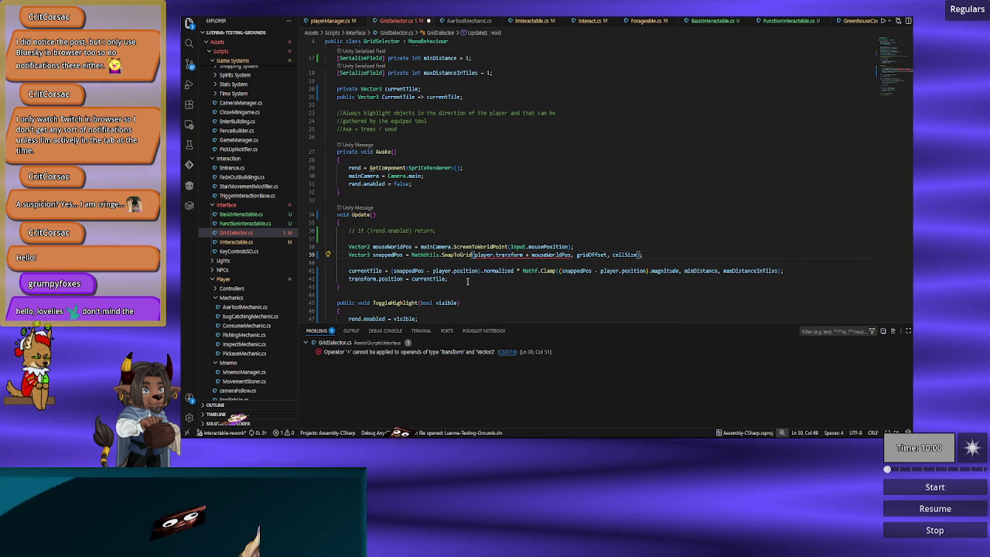
type(".pos")
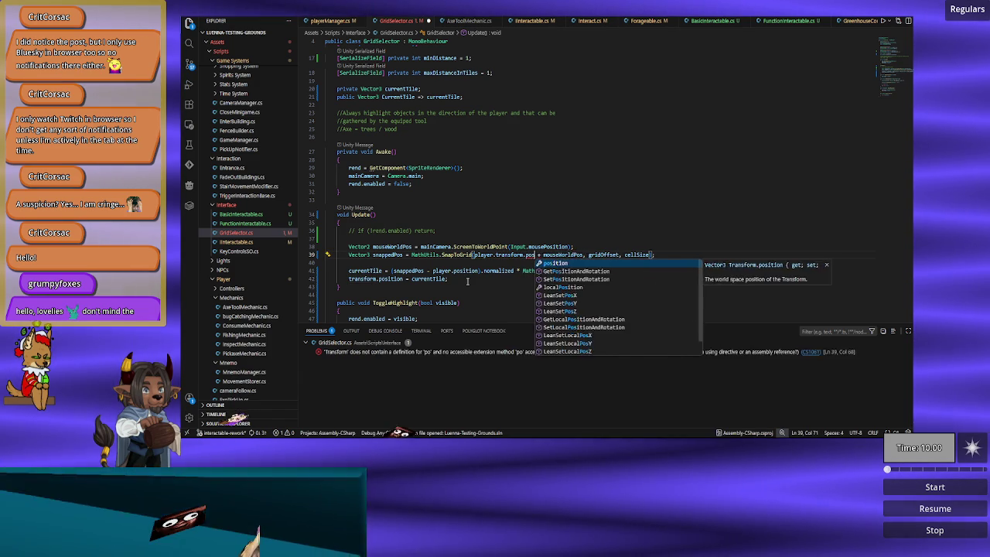
key("Tab")
key("Right")
key("Right")
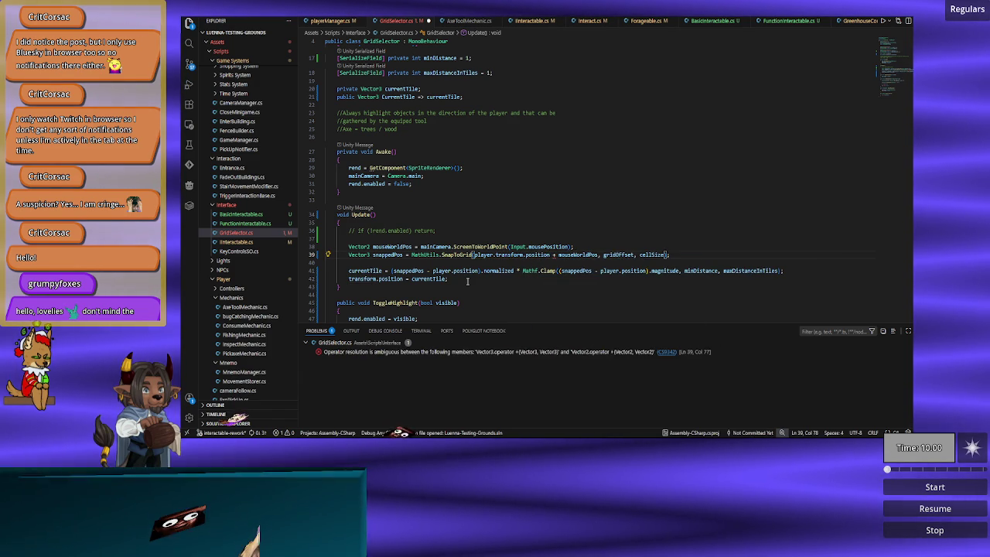
key("ctrl+Left")
key("ctrl+Left")
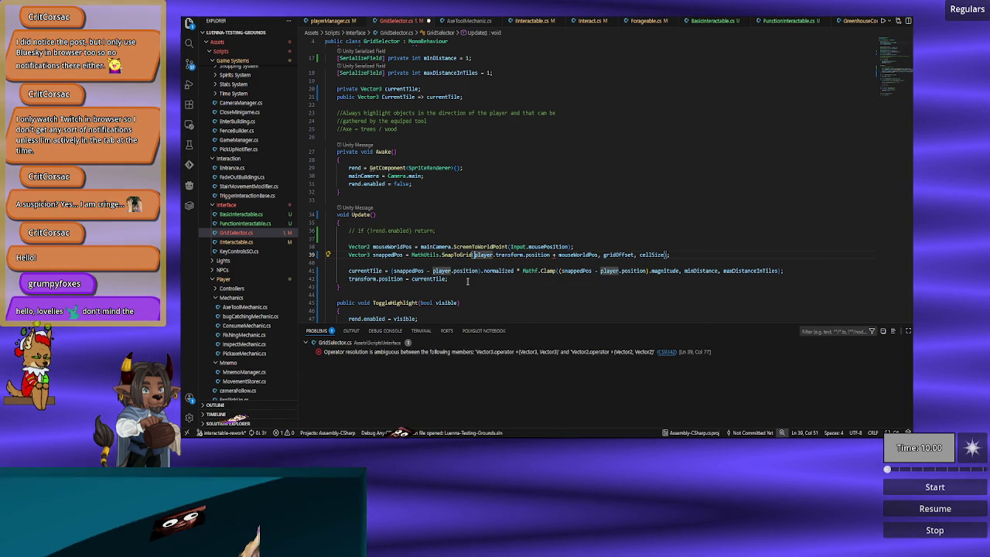
type("(Vector2")
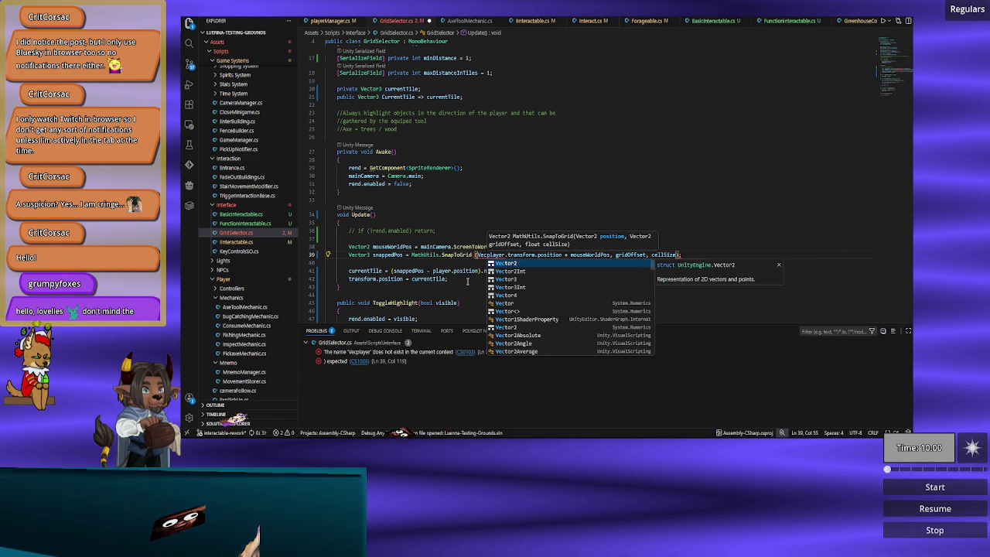
type(")")
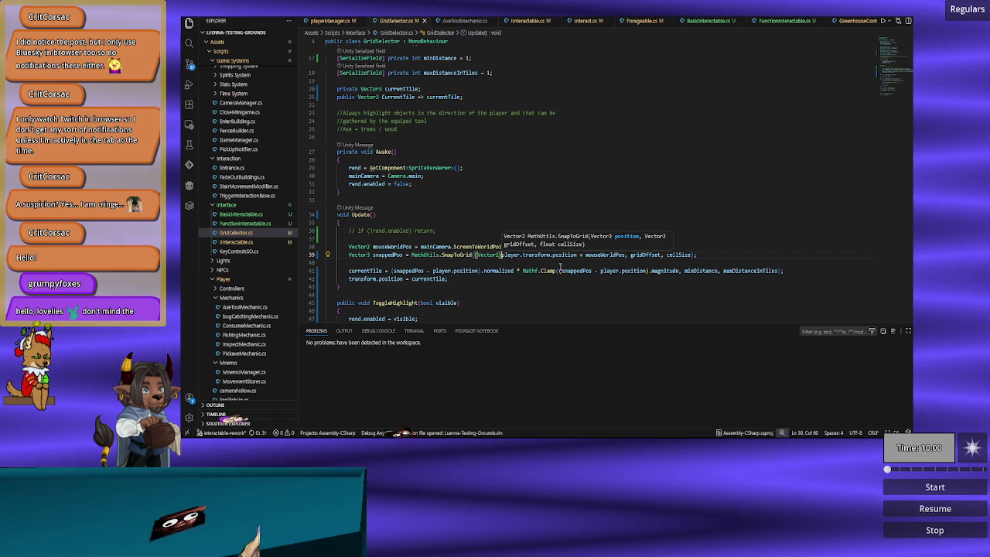
key("End")
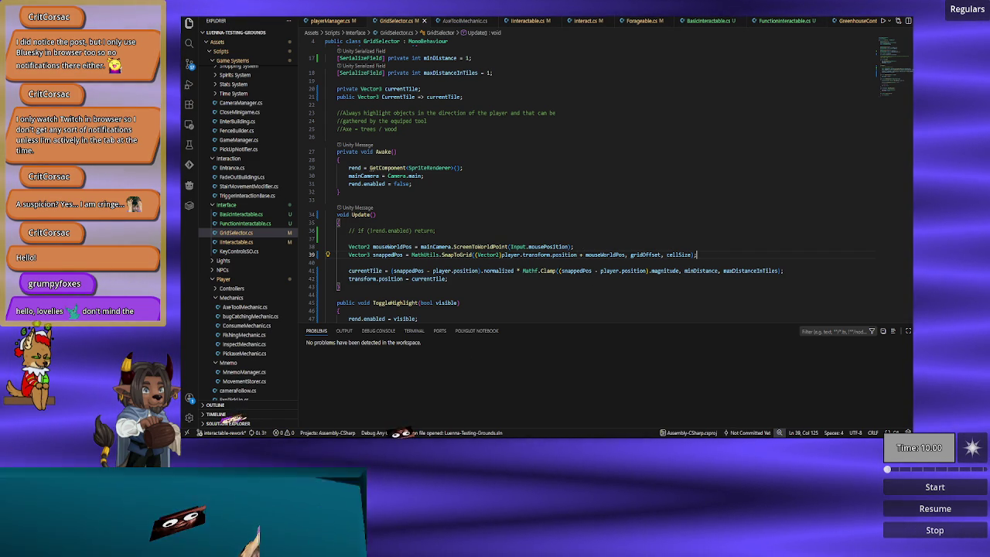
key("alt+Tab")
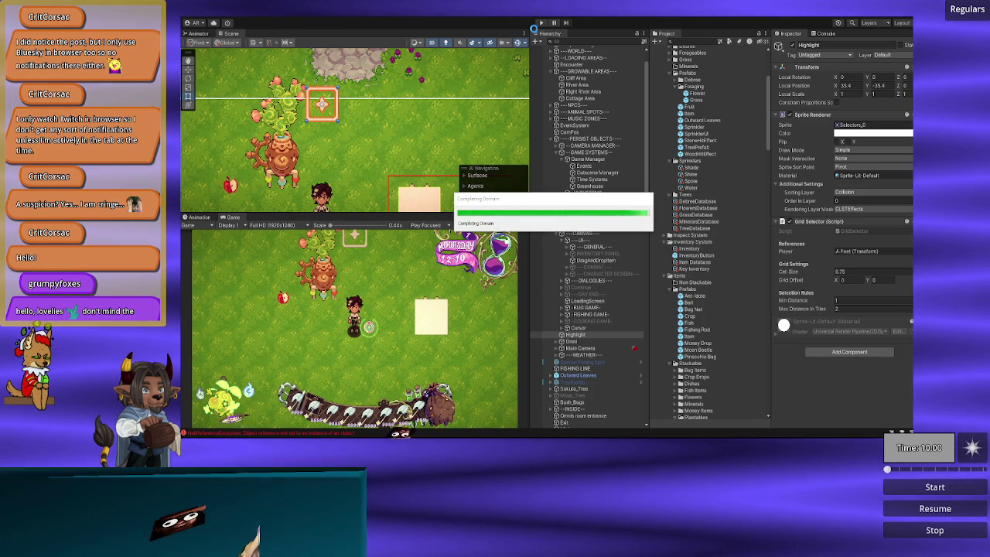
Set the grid Cell Size to 0.5 and the highlight's X and Y scale to 0.75.
left_click(854, 276)
type("0.5")
left_click(858, 94)
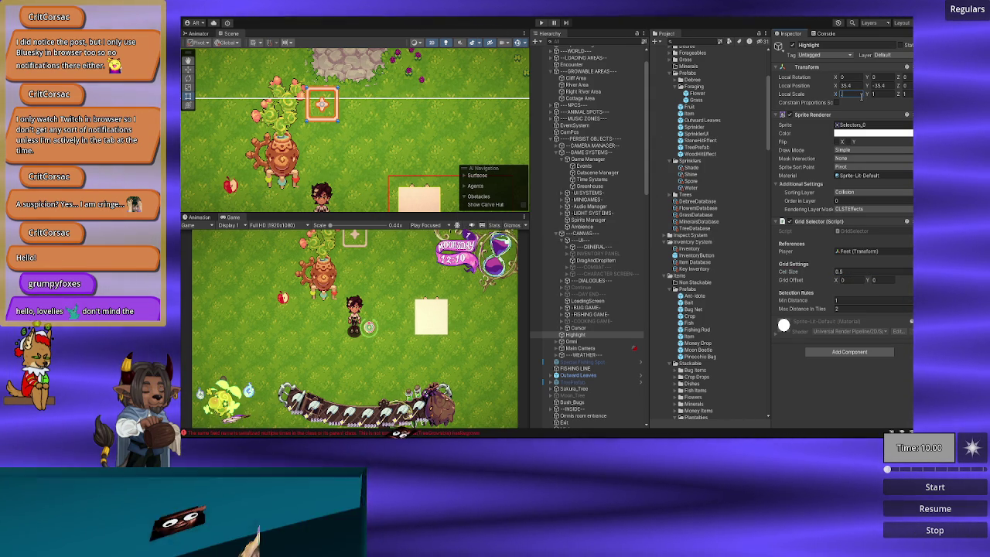
type(".75")
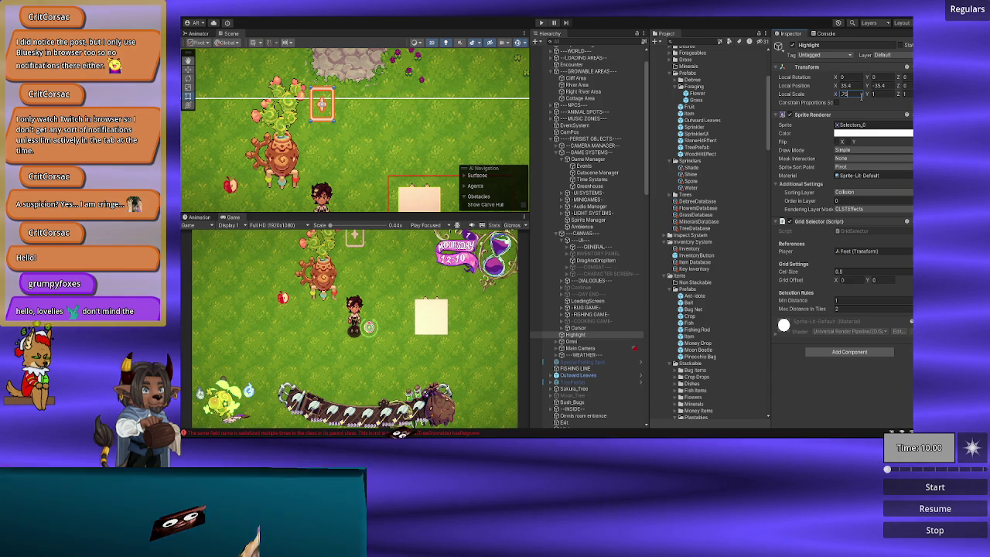
key("Tab")
type(".75")
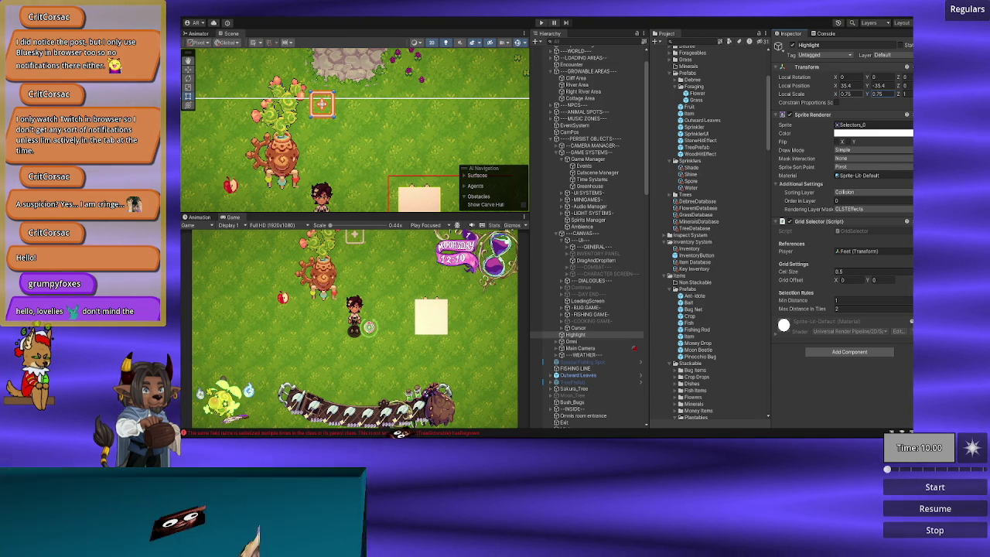
Play-test the highlight by walking the player right and back left.
left_click(542, 22)
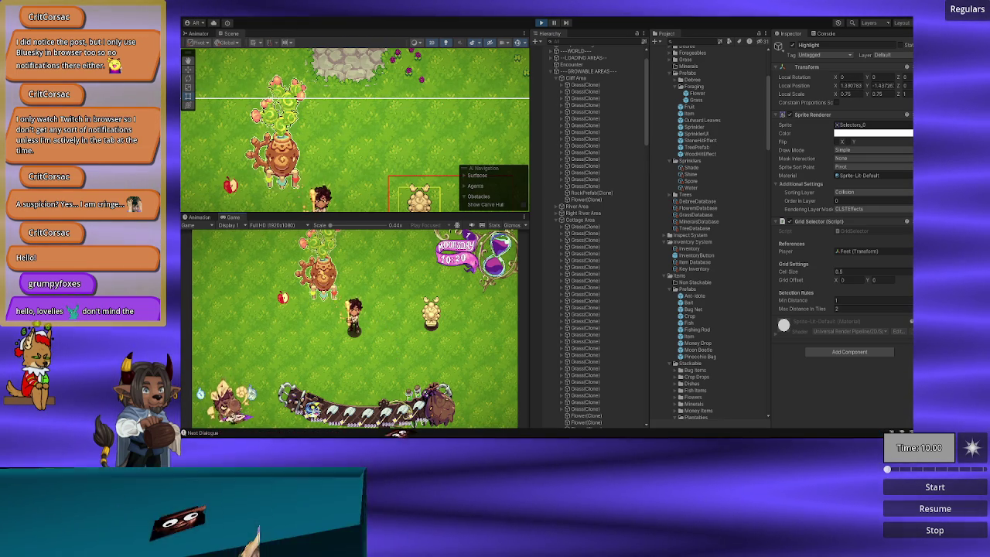
key("d")
key("a")
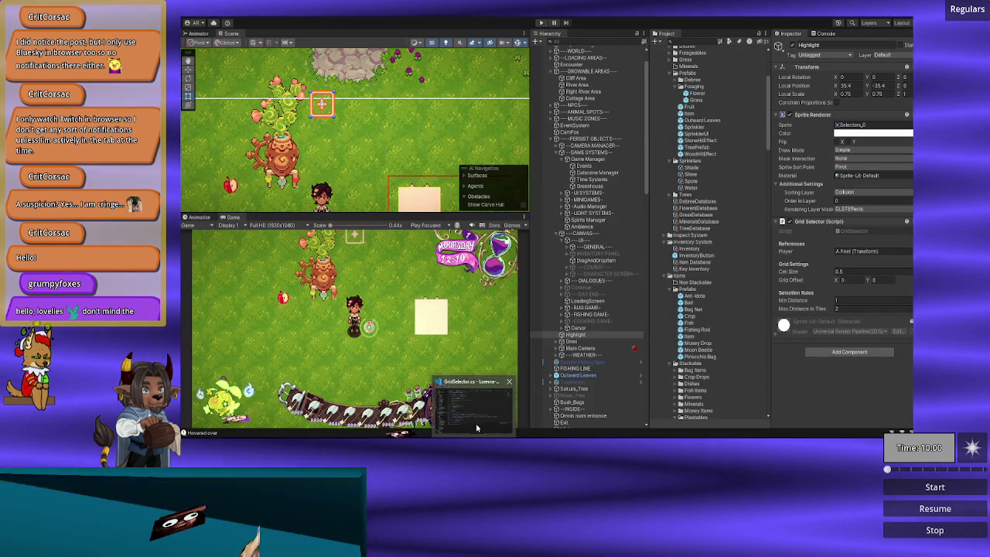
key("alt+Tab")
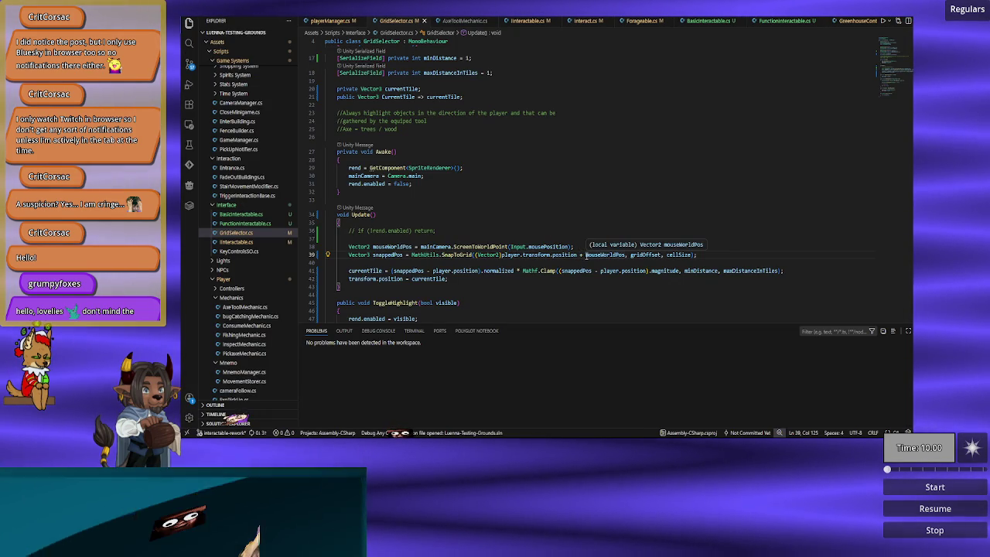
Delete 'player.transform.position + ' and the (Vector2) cast so SnapToGrid snaps mouseWorldPos alone.
left_click(586, 254)
key("ctrl+BackSpace")
key("ctrl+BackSpace")
key("ctrl+BackSpace")
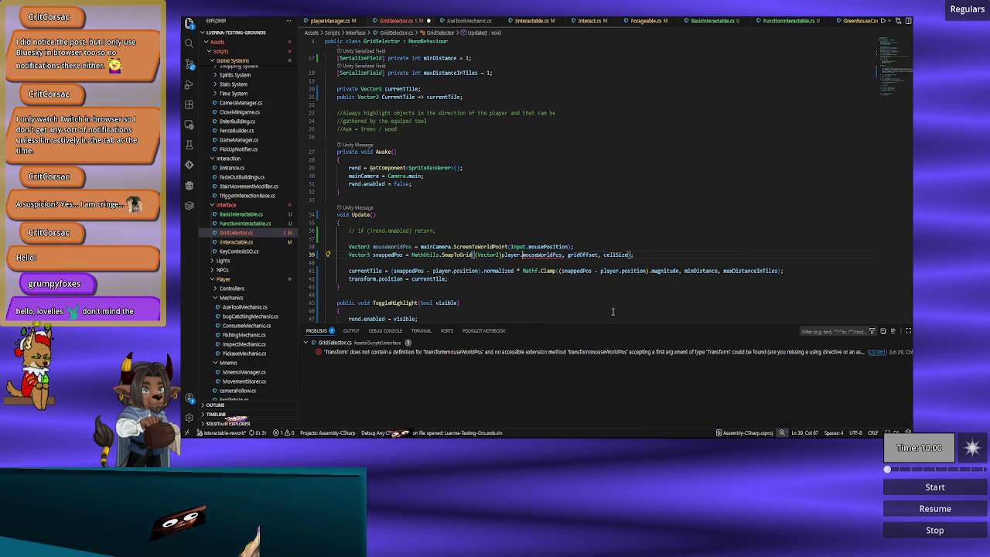
key("BackSpace")
key("BackSpace")
key("BackSpace")
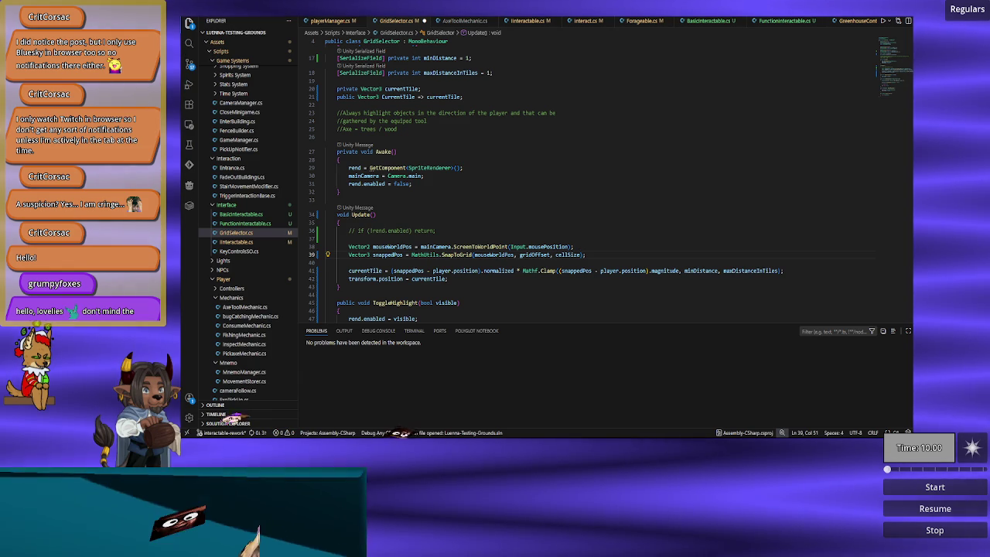
Wrap the gridOffset and cellSize arguments of SnapToGrid onto their own line.
left_click(391, 262)
mouse_move(472, 255)
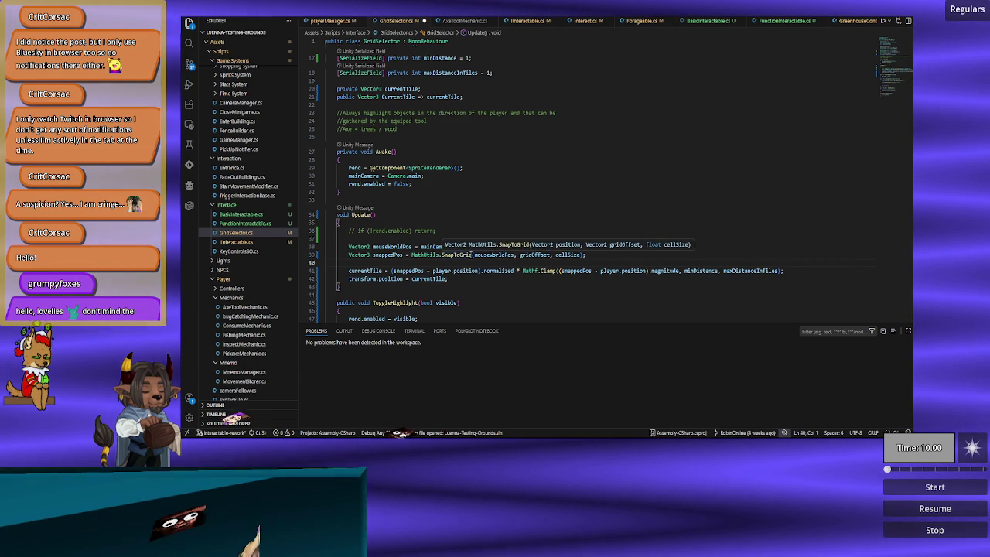
left_click(606, 256)
mouse_move(515, 258)
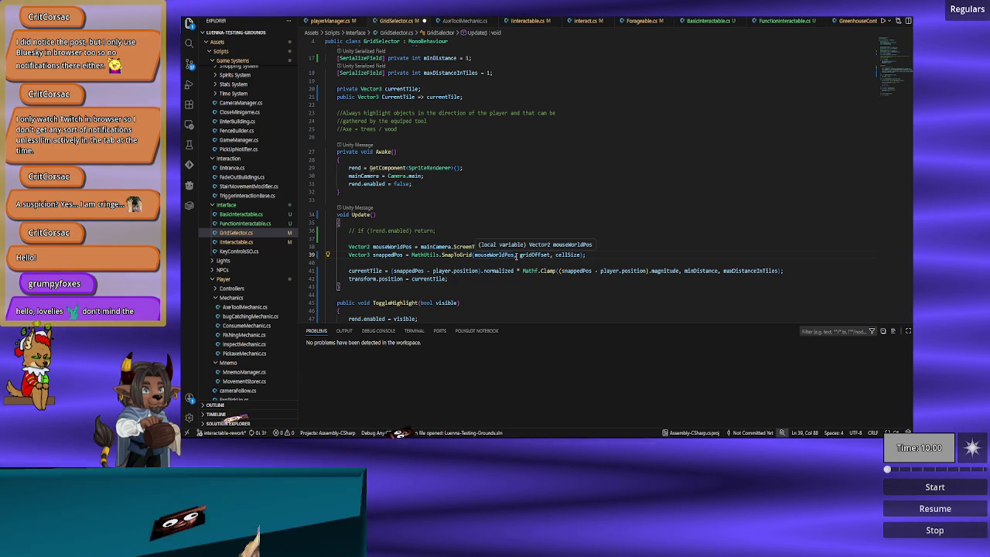
left_click(519, 254)
key("Return")
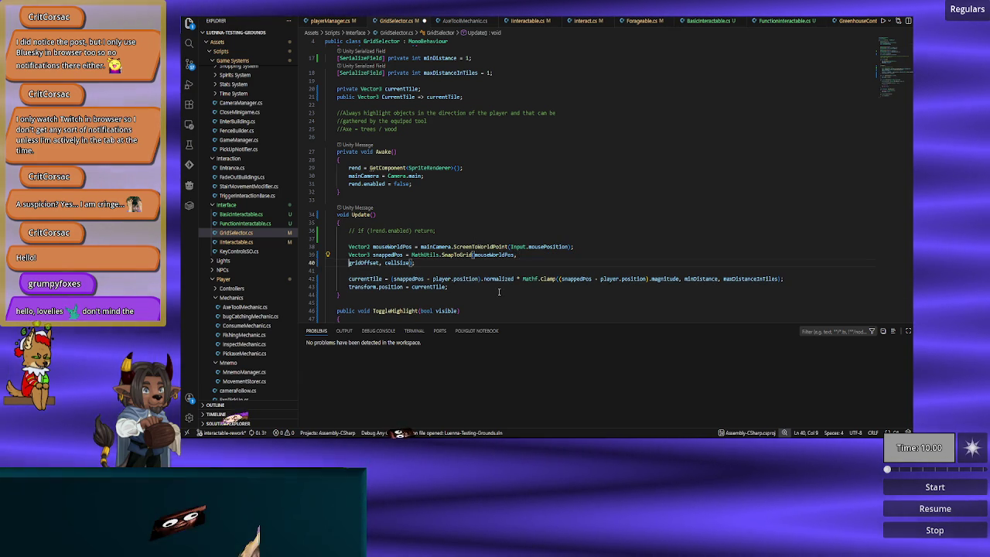
key("Up")
key("End")
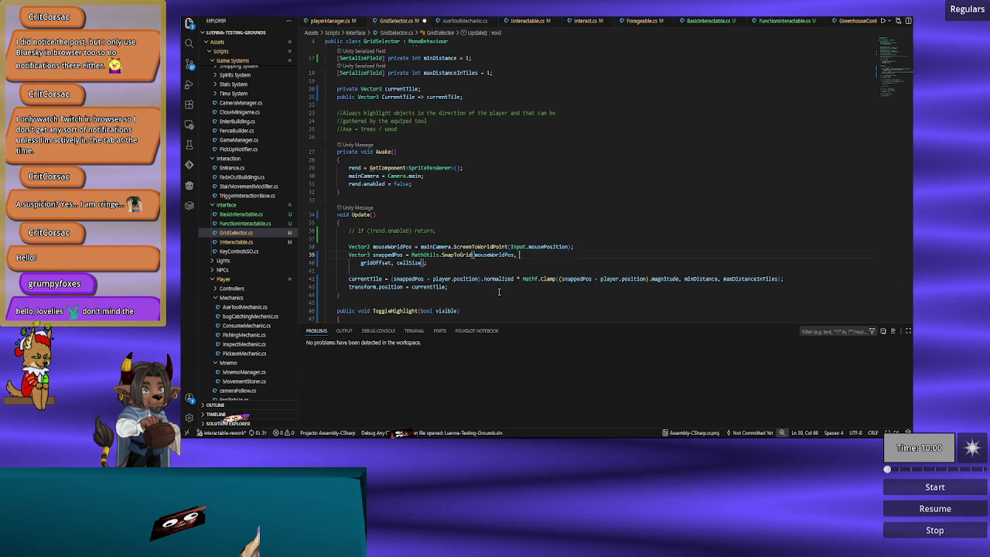
Cut the Clamp expression from the currentTile assignment and paste it over mouseWorldPos in SnapToGrid.
key("Down")
key("Down")
key("Down")
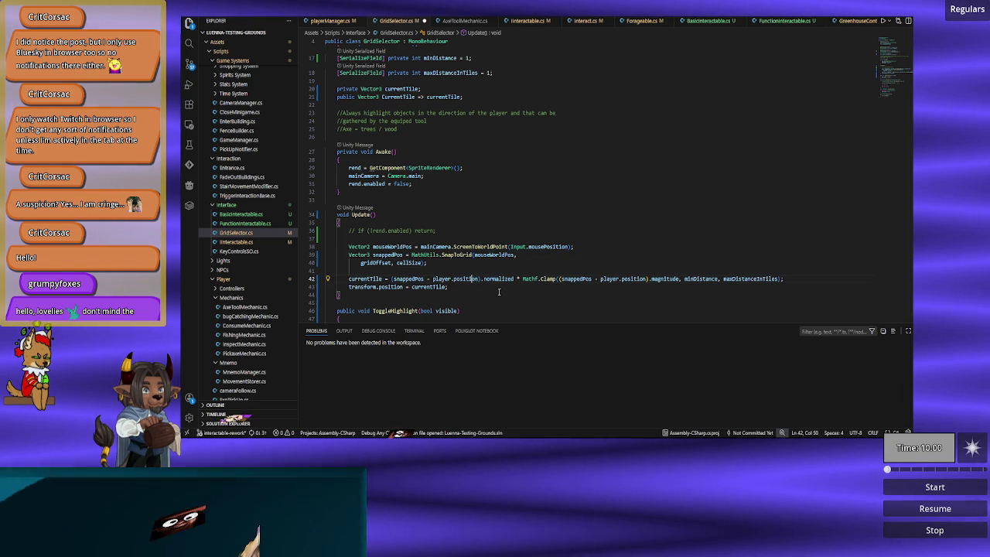
key("Right")
key("ctrl+Left")
key("ctrl+Left")
key("ctrl+Left")
key("Left")
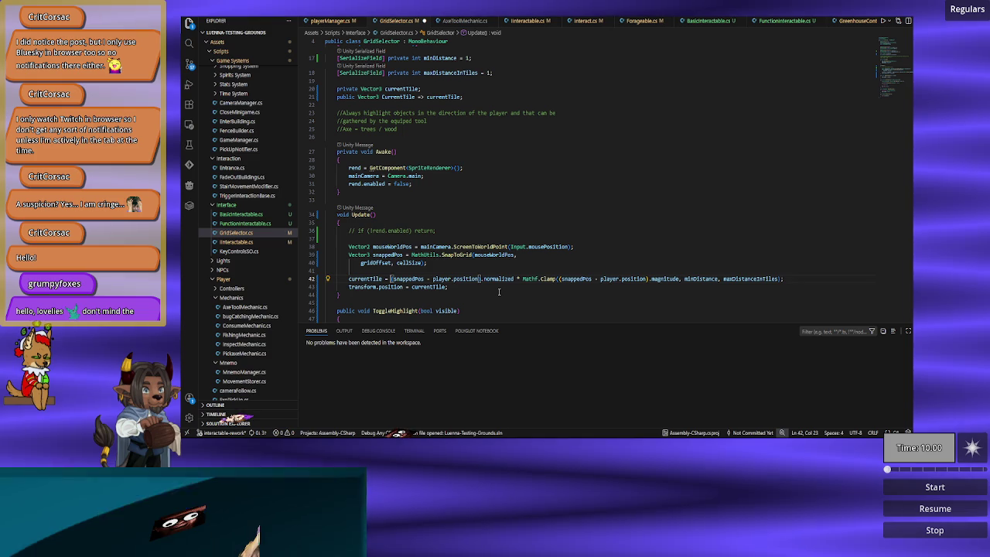
key("shift+End")
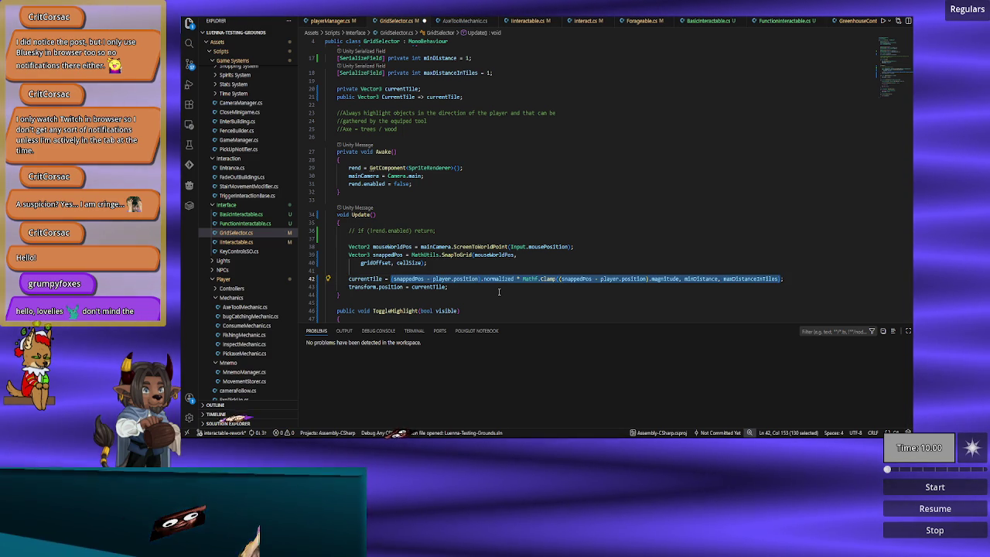
key("ctrl+x")
key("Up")
key("Up")
key("Up")
key("End")
key("ctrl+shift+Left")
key("ctrl+v")
key("ctrl+Left")
key("ctrl+Left")
key("ctrl+Left")
key("ctrl+Left")
key("ctrl+Left")
key("ctrl+Left")
key("ctrl+Left")
Replace snappedPos with mouseWorldPos and change mouseWorldPos's declaration to Vector3.
type("mou")
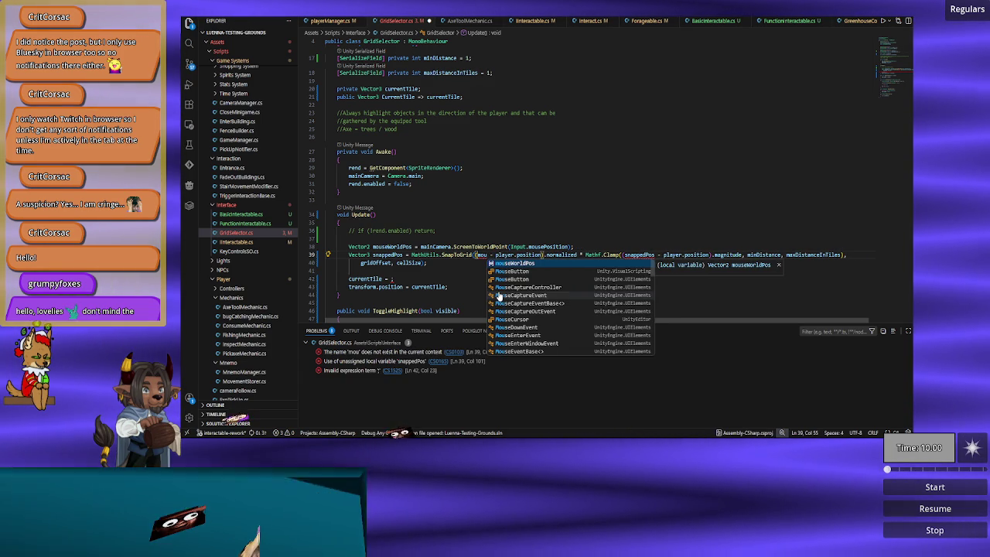
key("Tab")
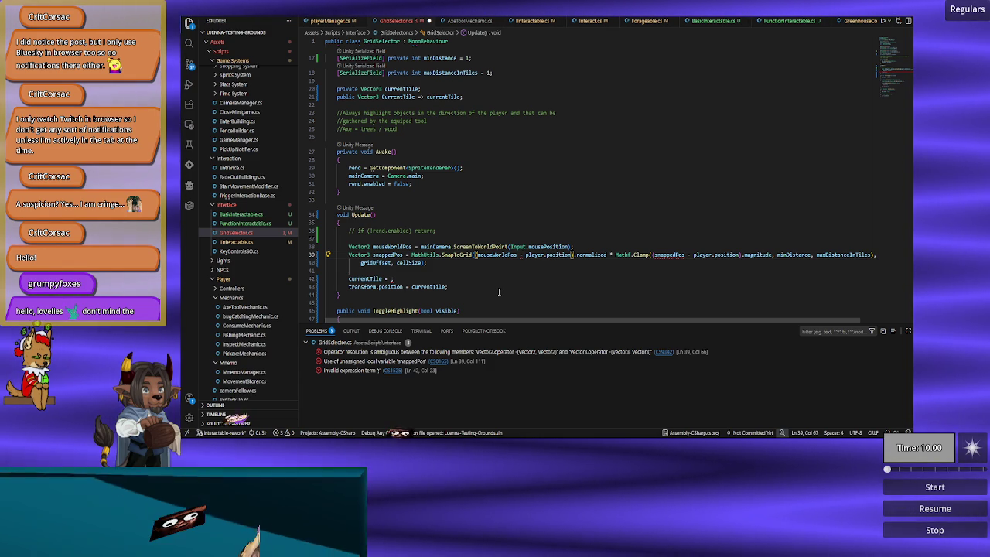
key("Up")
key("ctrl+Left")
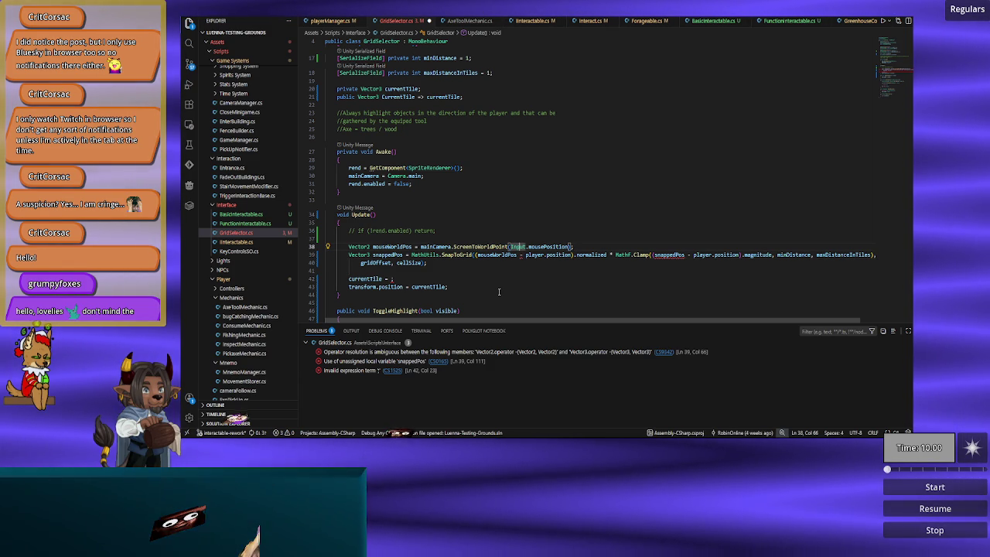
key("Home")
key("ctrl+Right")
key("BackSpace")
type("3")
key("Escape")
Delete the empty currentTile line, assign the SnapToGrid result to currentTile, and drop snappedPos from Clamp.
key("Down")
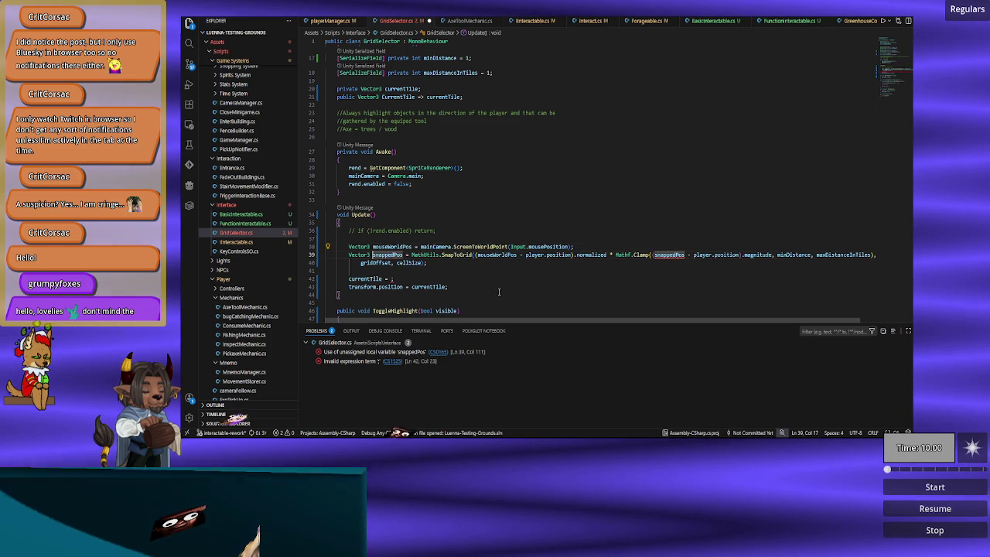
key("Down")
key("Down")
key("Down")
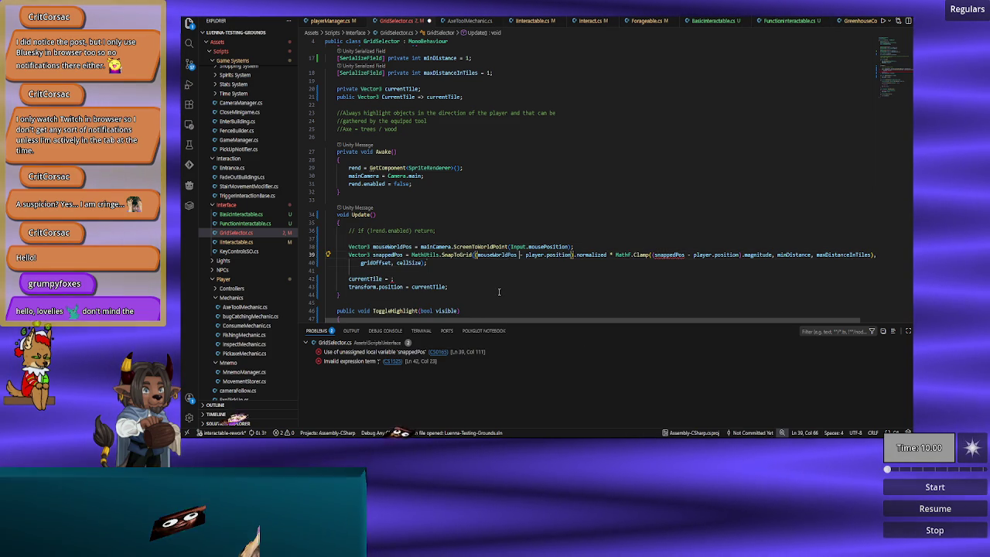
key("shift+Up")
key("shift+Up")
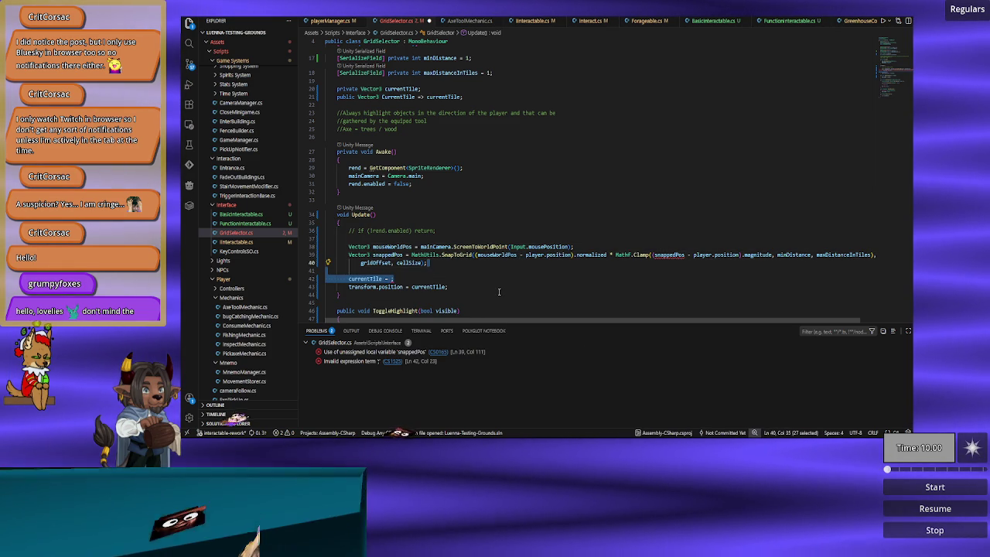
key("BackSpace")
key("Up")
key("ctrl+Left")
key("ctrl+Left")
key("ctrl+Left")
key("ctrl+BackSpace")
key("ctrl+Delete")
type("currentTile")
key("ctrl+Right")
key("ctrl+Right")
key("ctrl+Right")
key("ctrl+BackSpace")
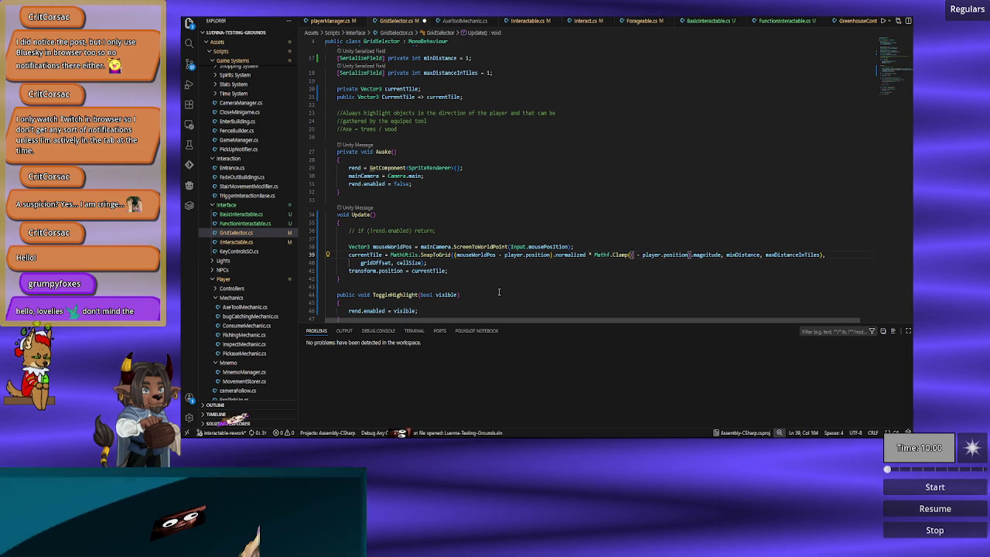
Declare Vector3 playerRelativeVec = mouseWorldPos - player.position on a new line.
key("ctrl+shift+Return")
type("Vec")
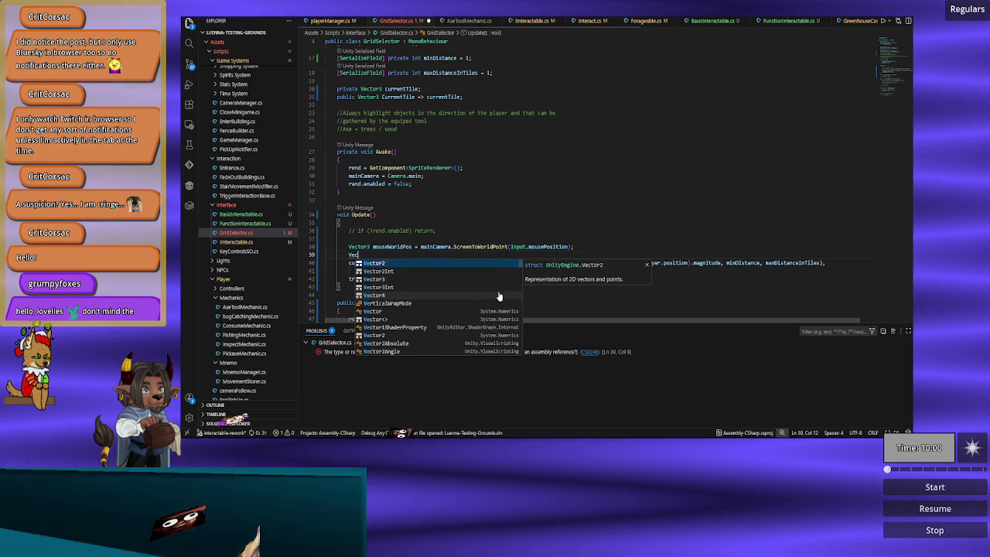
type("tor3 ")
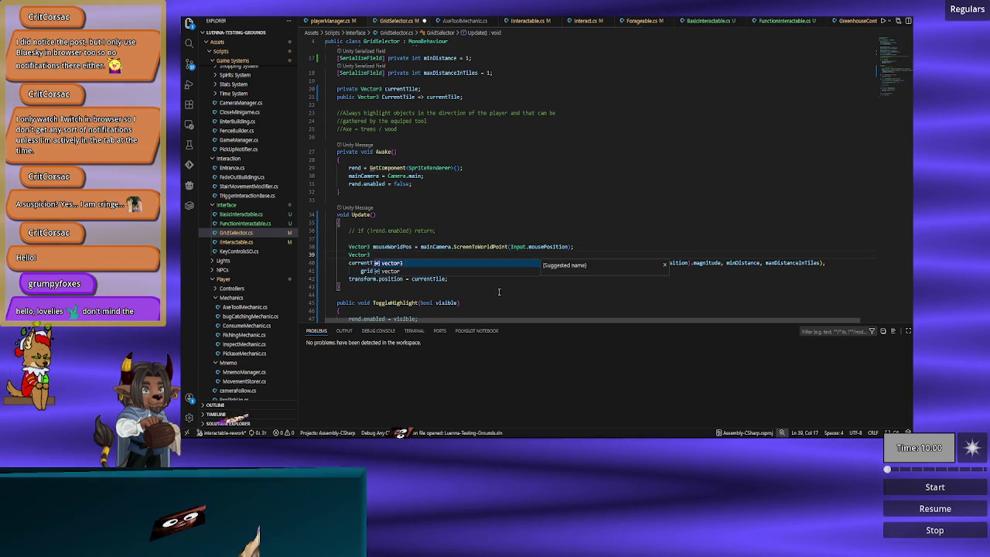
type("rela")
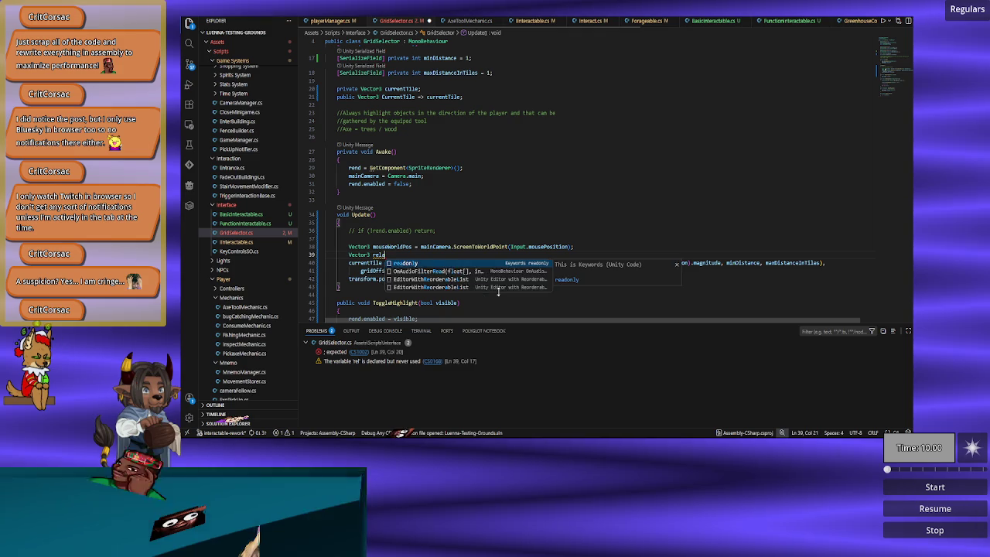
type("tive")
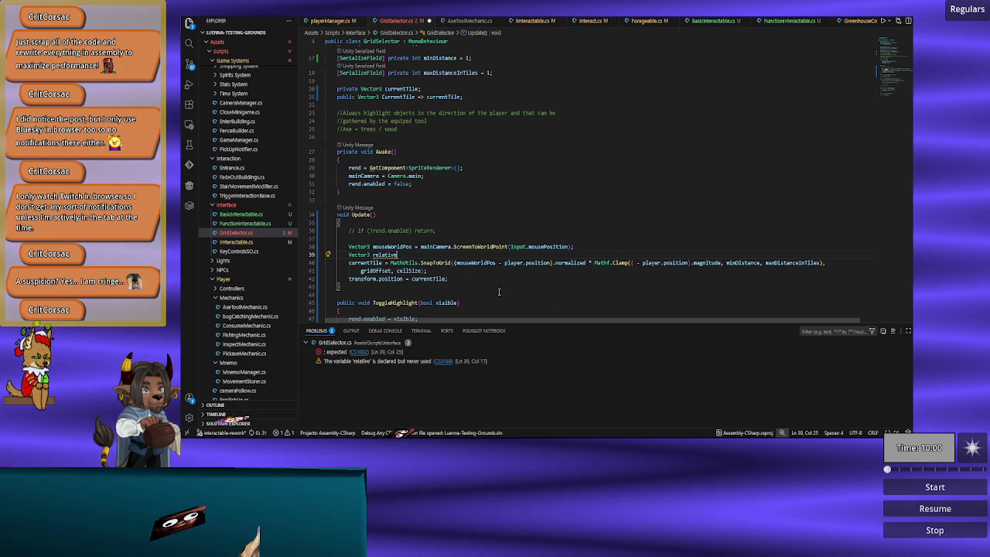
type("Vec")
key("ctrl+BackSpace")
type("playerN")
key("BackSpace")
type("Relat")
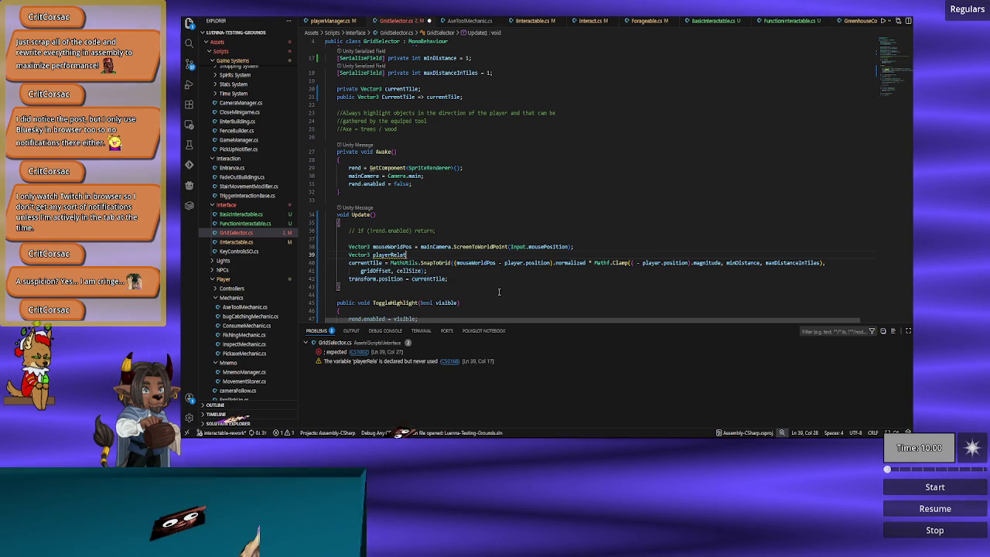
type("iveVec =")
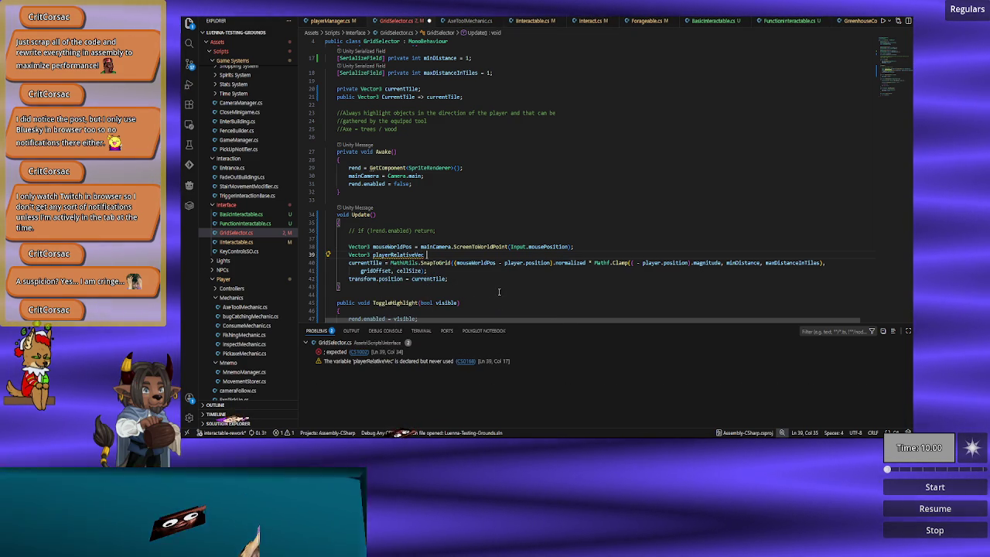
key("Down")
key("Right")
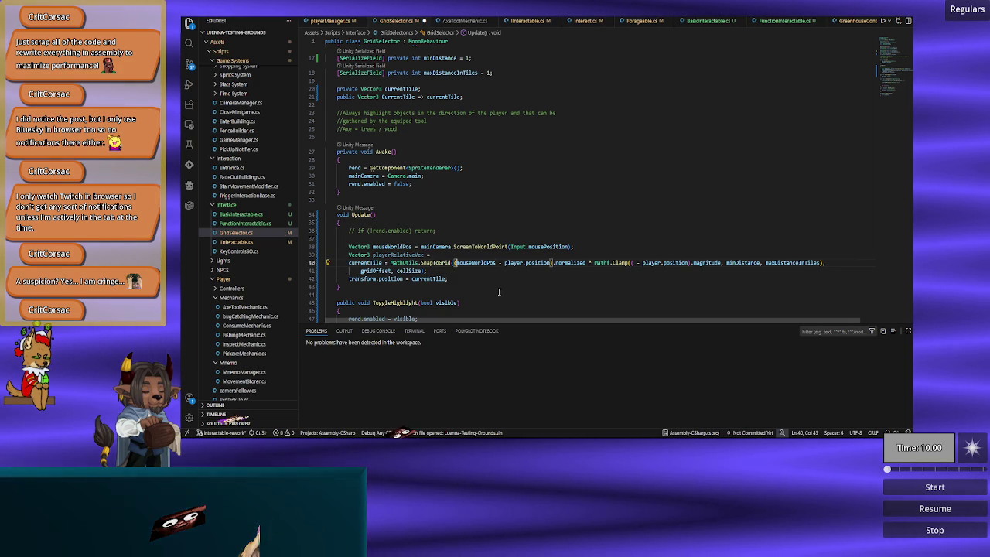
key("ctrl+shift+Right")
key("ctrl+shift+Right")
key("ctrl+shift+Right")
key("ctrl+shift+Right")
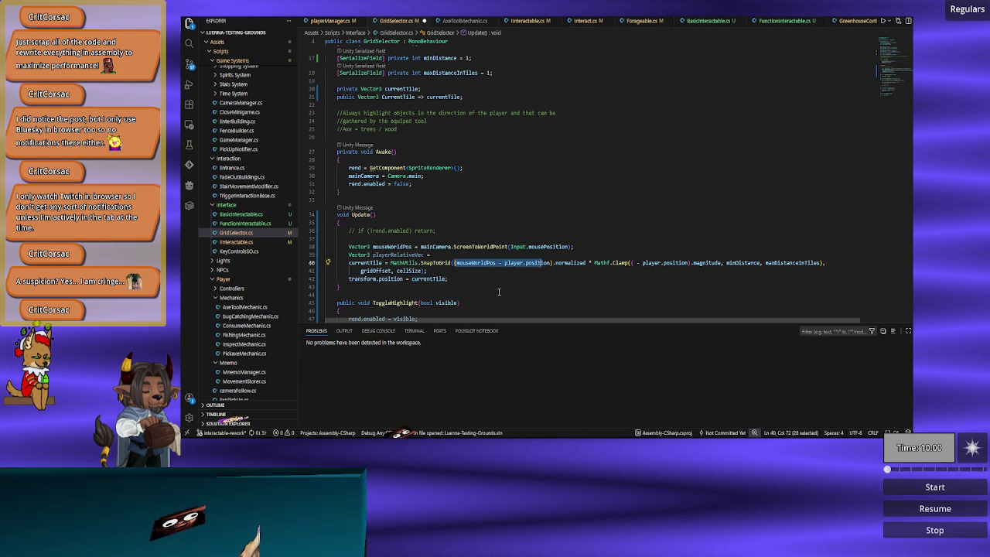
key("ctrl+x")
key("Up")
key("ctrl+v")
type(";")
Use playerRelativeVec in SnapToGrid's argument and in the Mathf.Clamp call.
key("Down")
key("ctrl+Left")
key("Left")
type("pla")
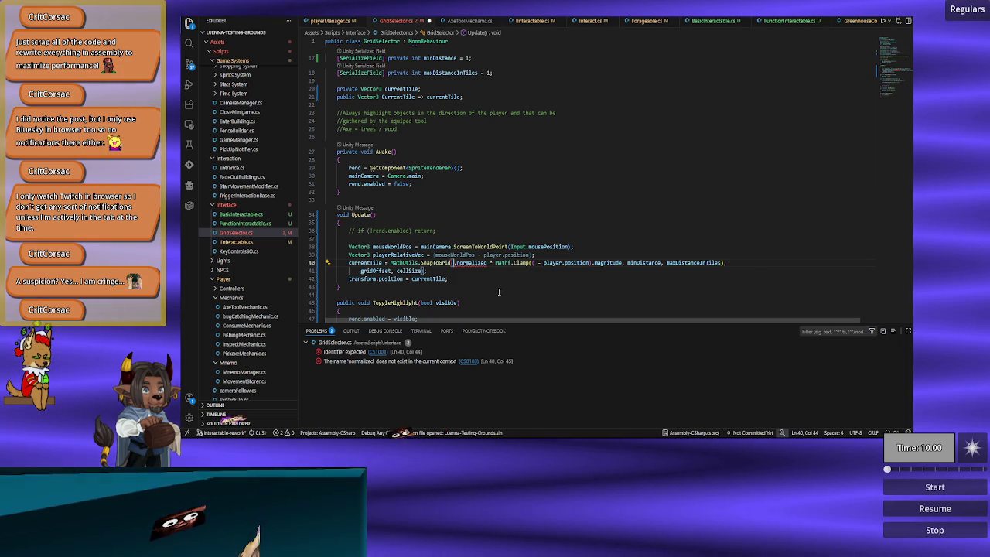
key("Down")
key("Down")
key("Down")
key("Tab")
key("ctrl+Right")
key("ctrl+Right")
key("ctrl+Right")
key("shift+Right")
key("shift+Right")
key("shift+Right")
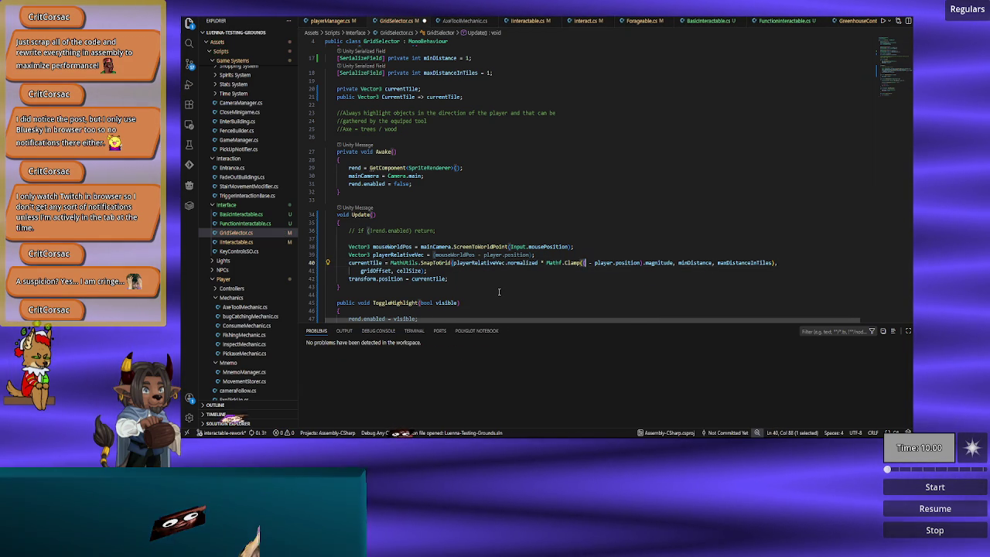
type("play")
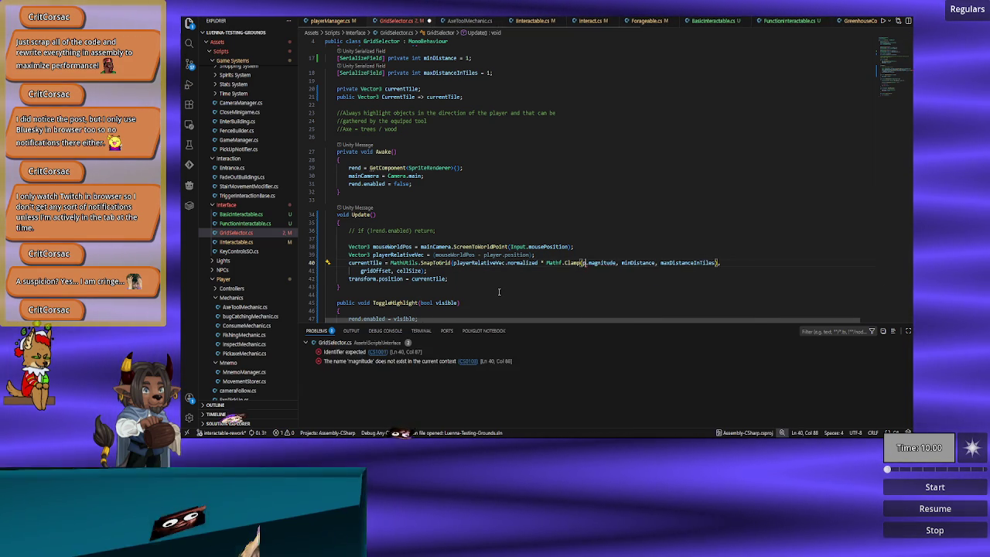
key("Tab")
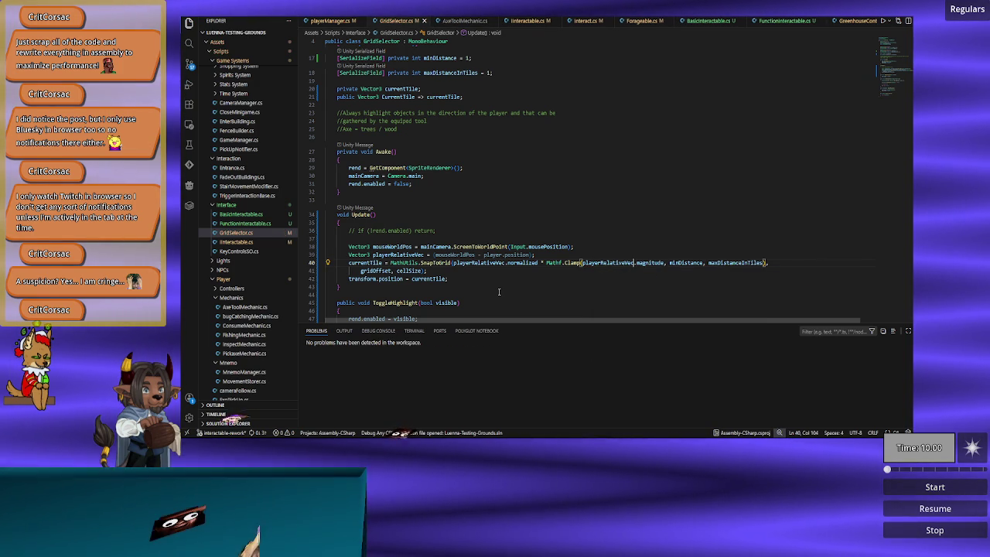
key("ctrl+Right")
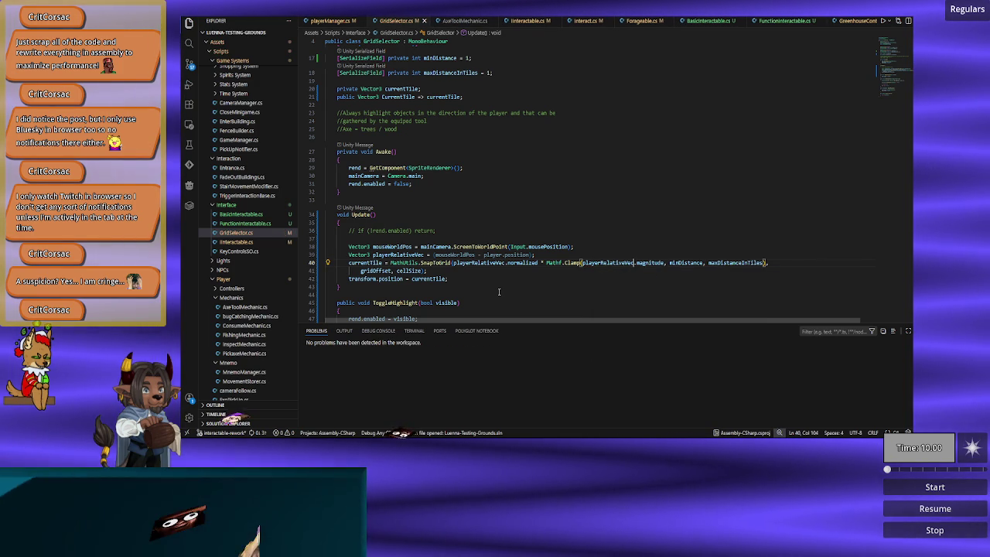
Terminate the playerRelativeVec declaration with a semicolon and switch to Unity to recompile.
left_click(435, 254)
key("End")
type(";")
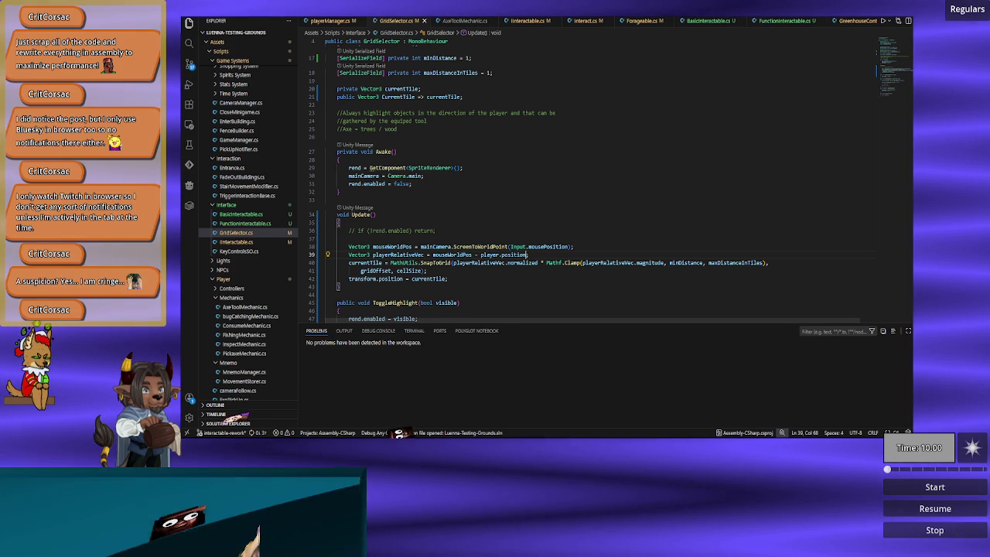
key("alt+Tab")
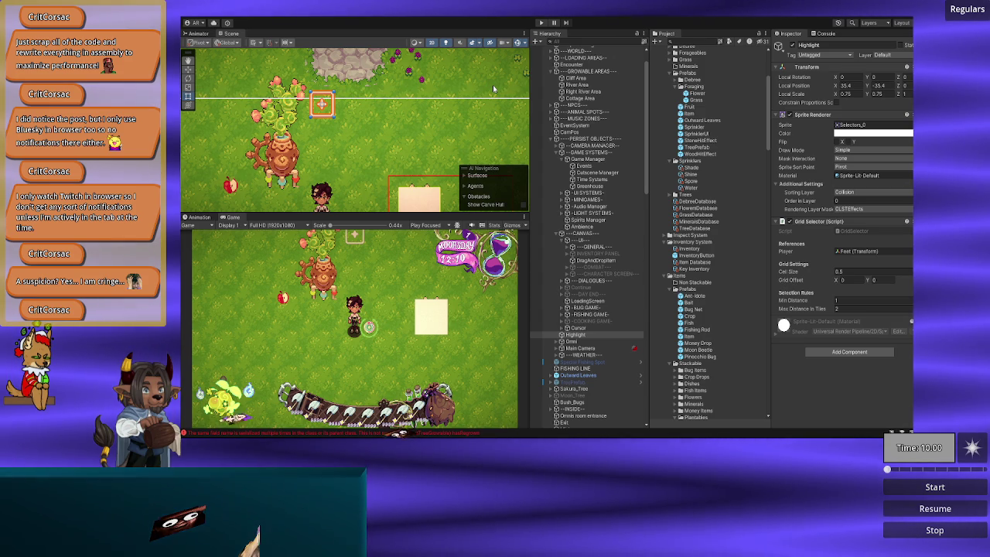
Run a Play-mode test, walking the player left then right to watch where the tile highlight lands.
left_click(541, 22)
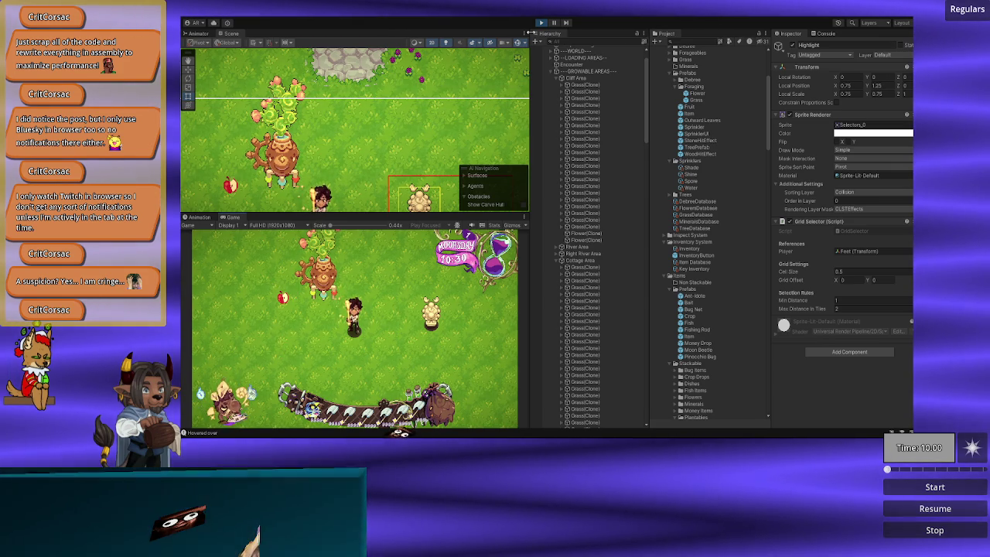
key("a")
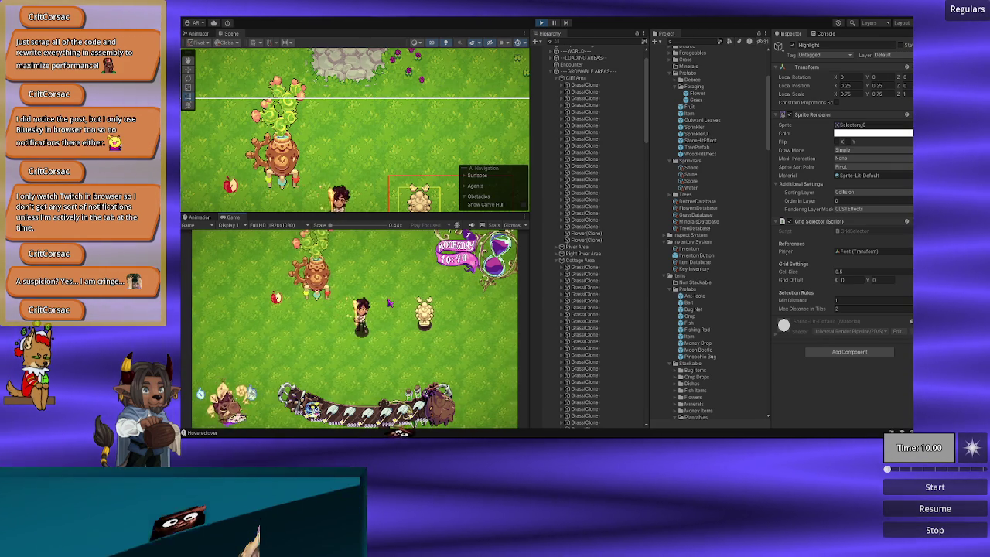
key("a")
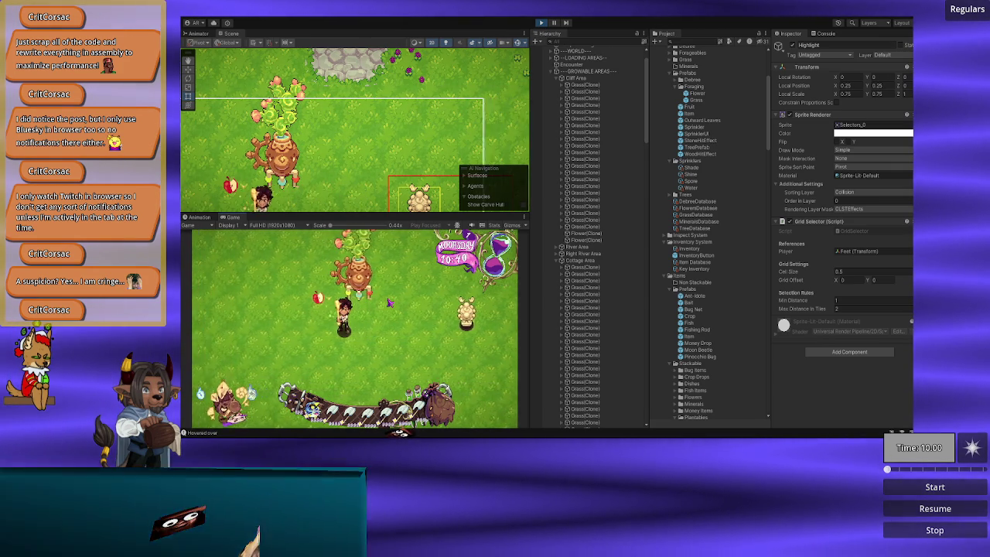
key("a")
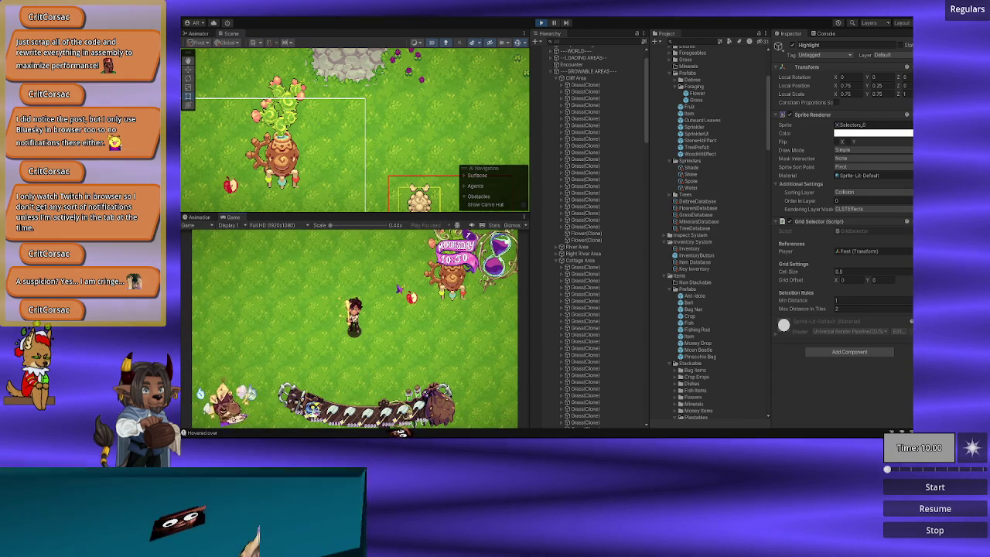
key("d")
key("d")
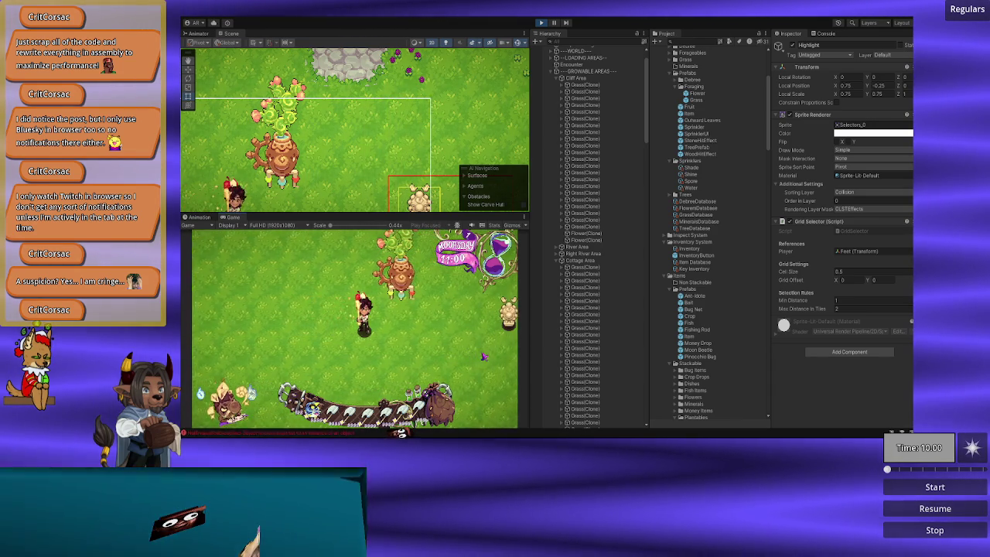
key("d")
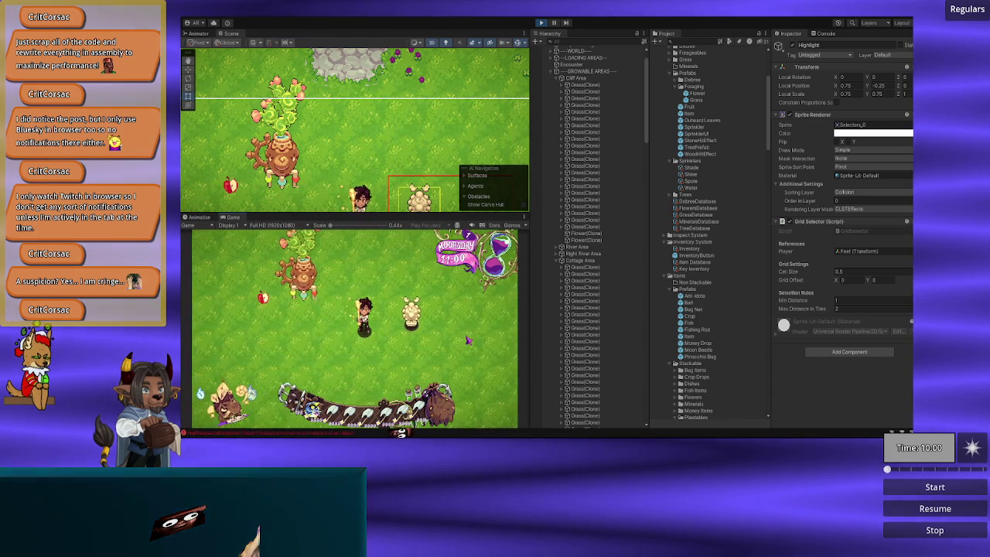
left_click(542, 23)
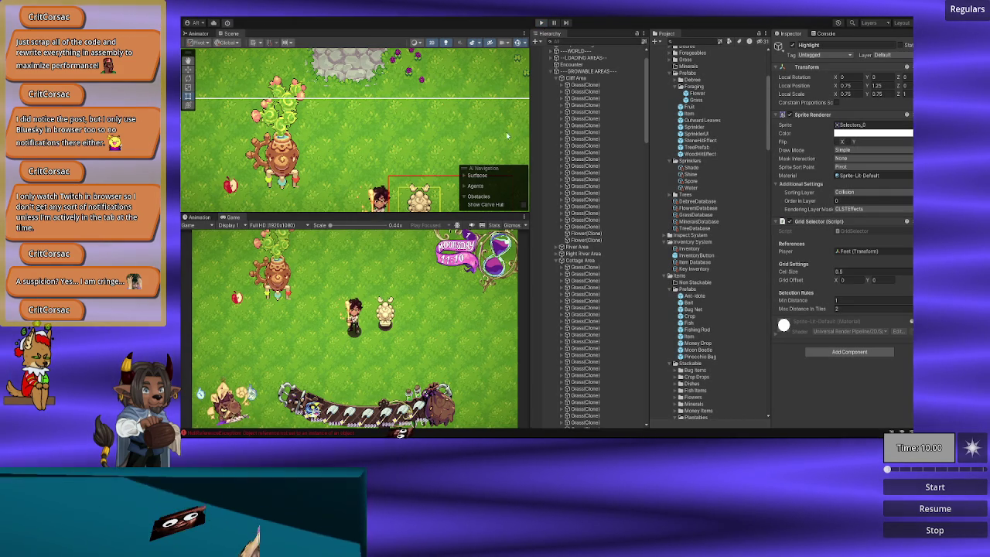
key("alt+Tab")
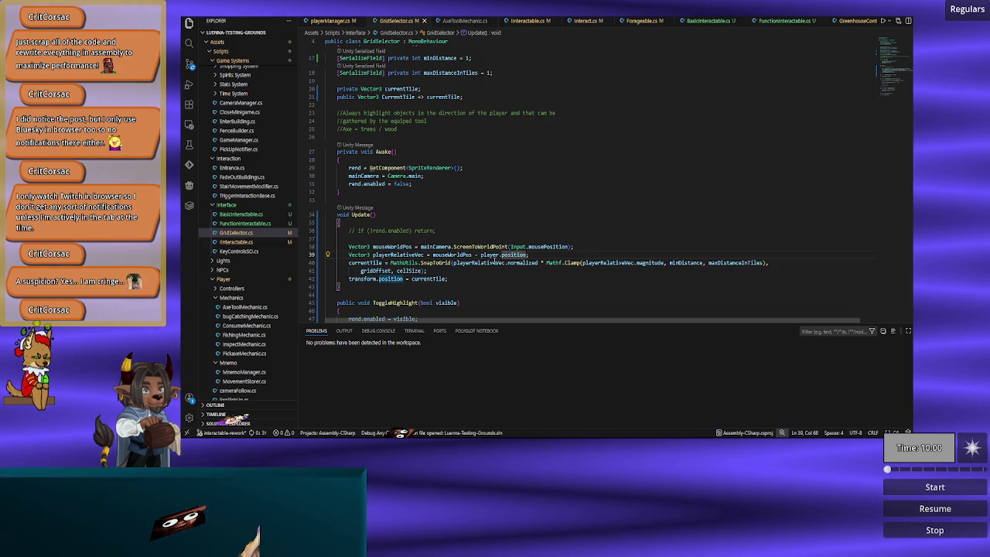
Change SnapToGrid's first argument to (player.position + playerRelativeVec) and let Unity recompile.
left_click(484, 263)
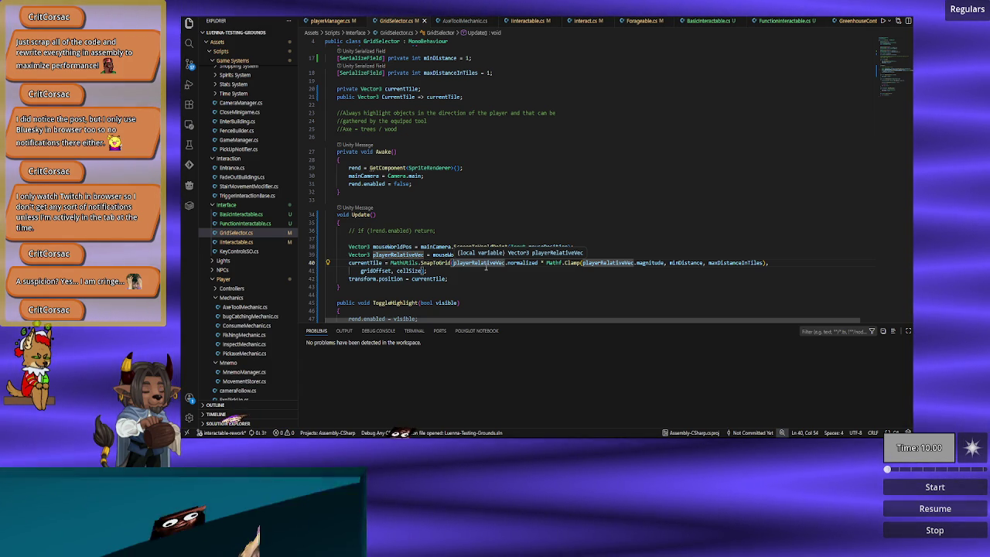
left_click(453, 262)
type("playe")
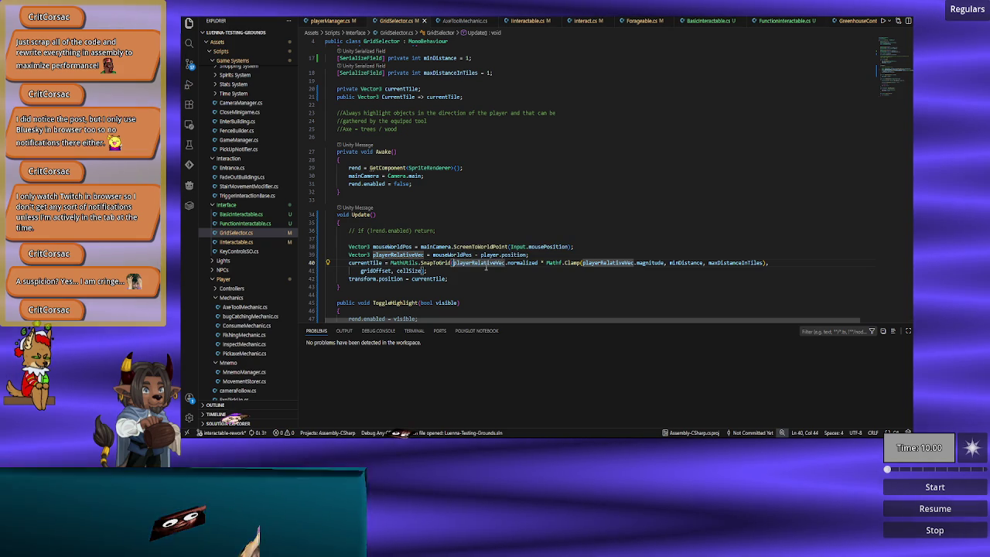
type("r.position ")
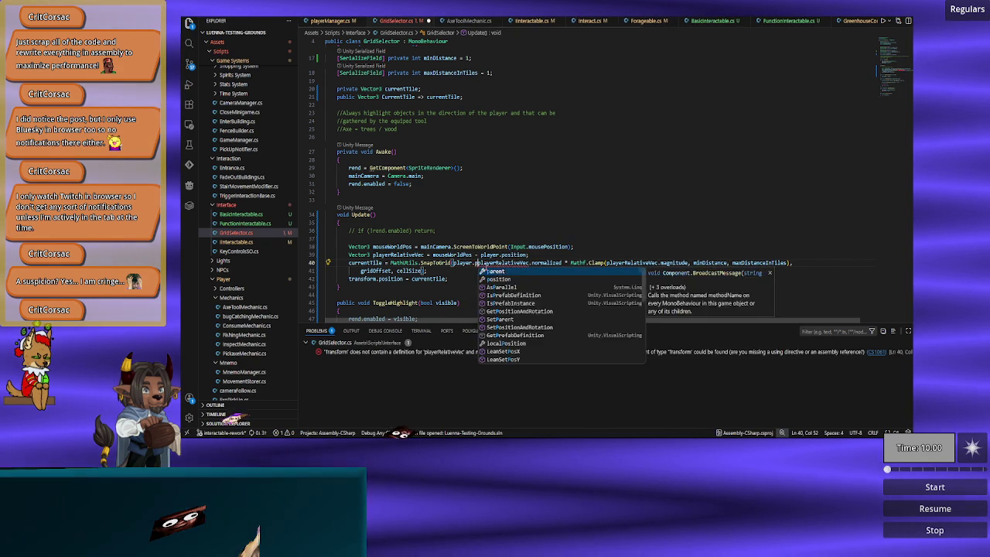
type("+")
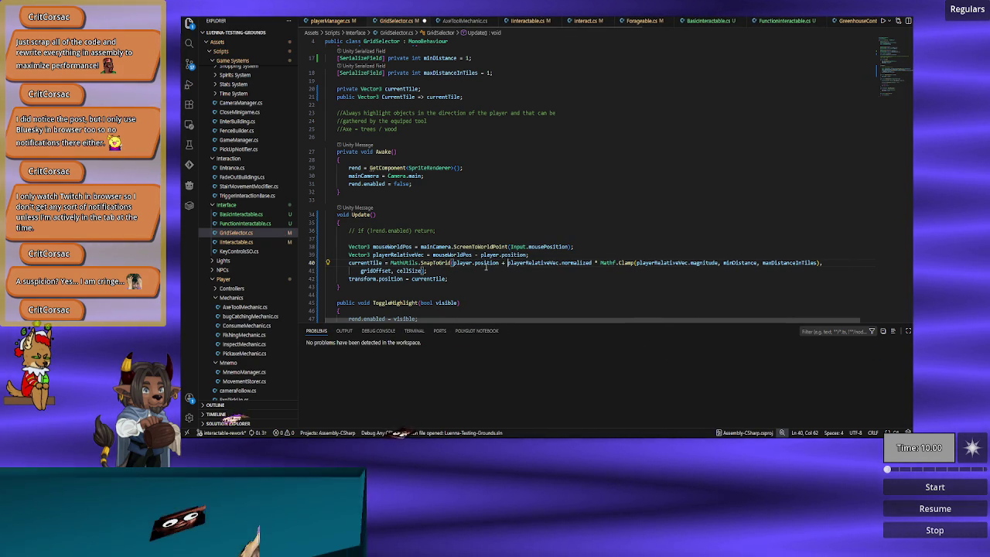
key("ctrl+Left")
key("ctrl+Left")
key("ctrl+Left")
type("(")
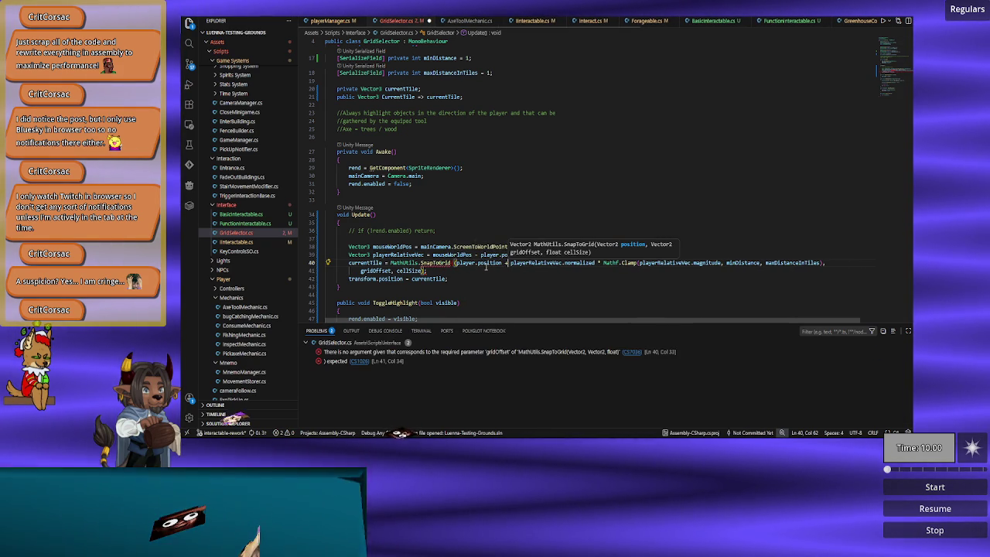
key("ctrl+Right")
key("ctrl+Right")
key("ctrl+Right")
type(")")
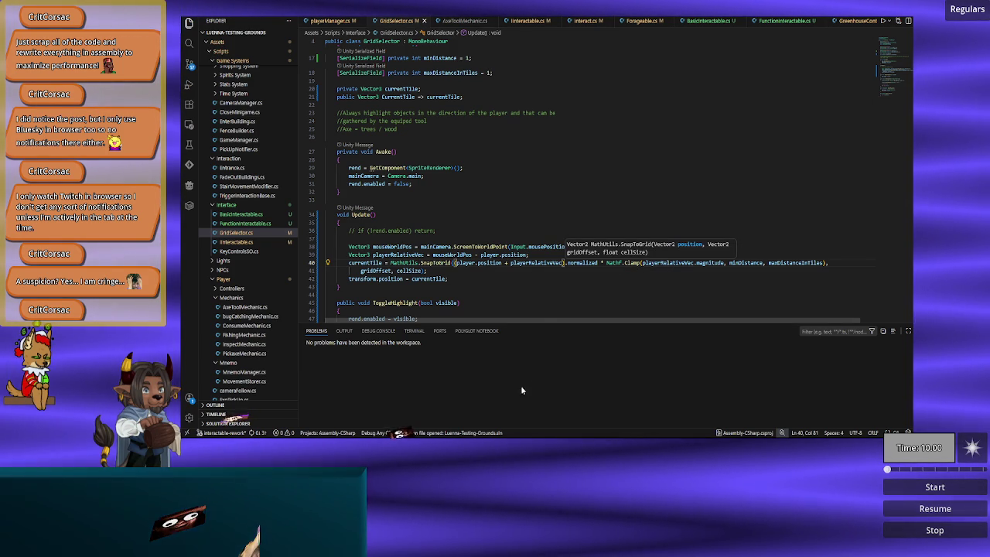
key("alt+Tab")
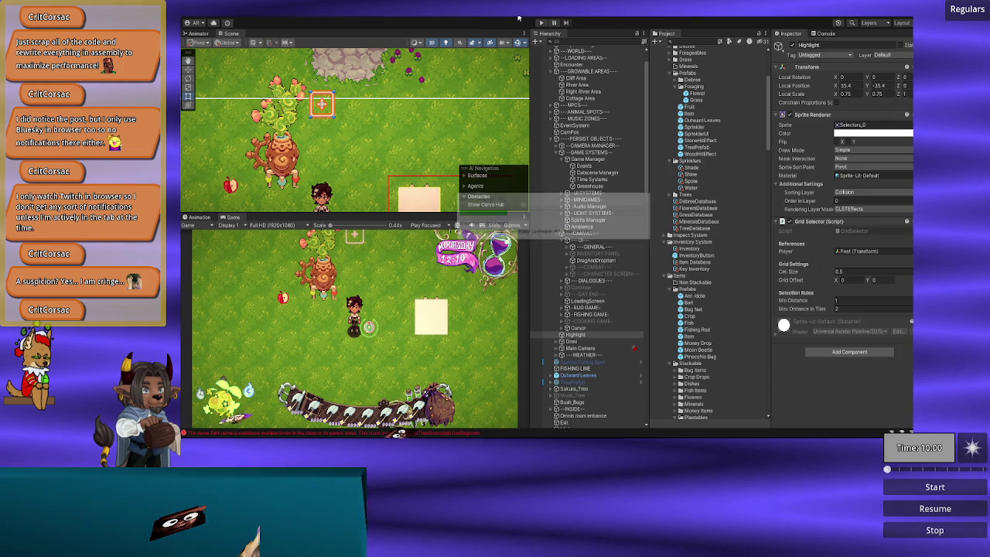
Start Play mode, use the equipped tool twice on the ground, and walk the player left and right.
left_click(539, 24)
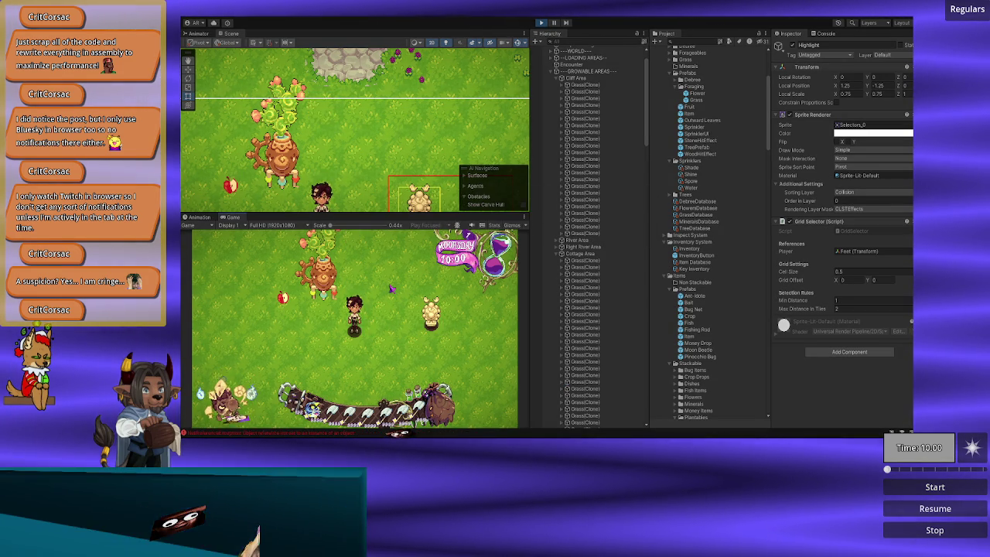
left_click(270, 340)
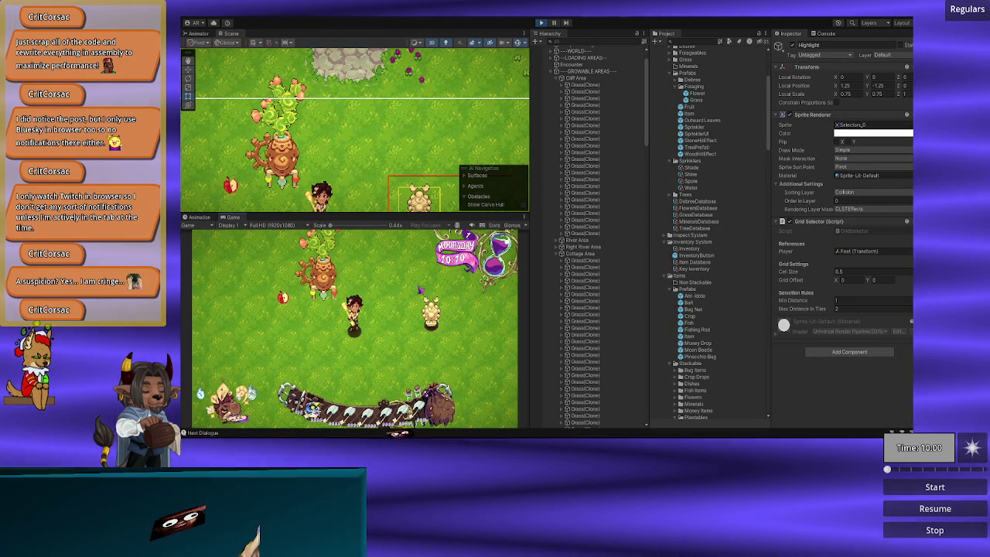
left_click(458, 340)
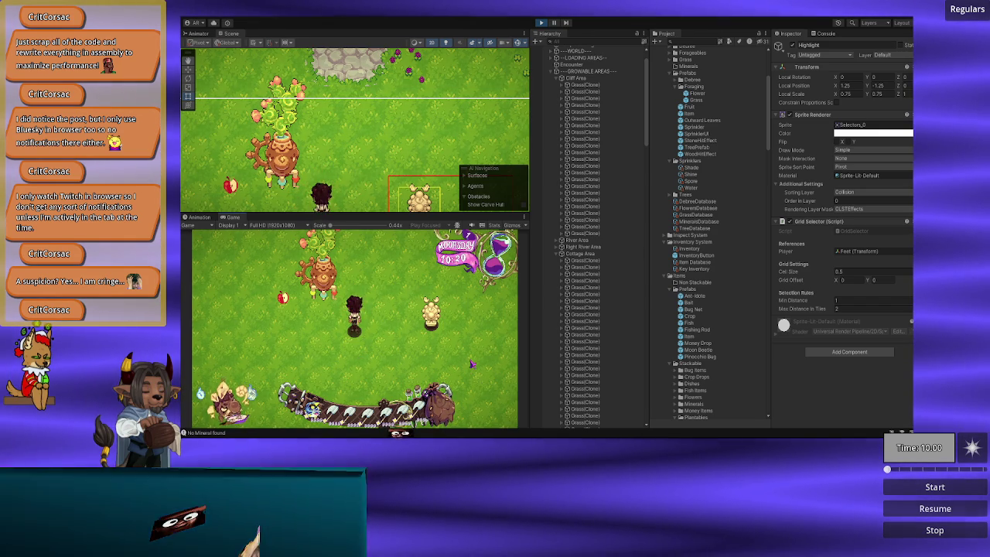
key("a")
key("a")
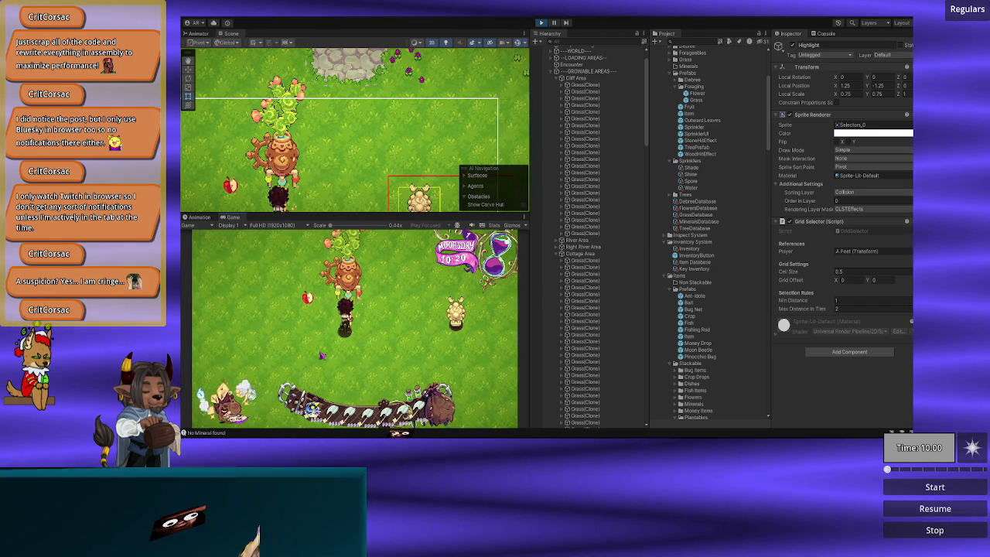
key("a")
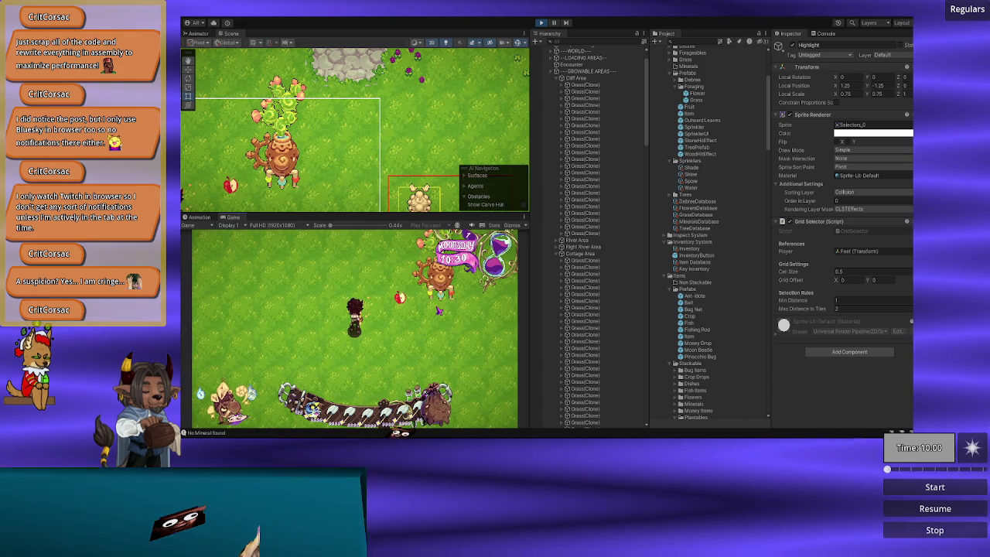
key("d")
key("d")
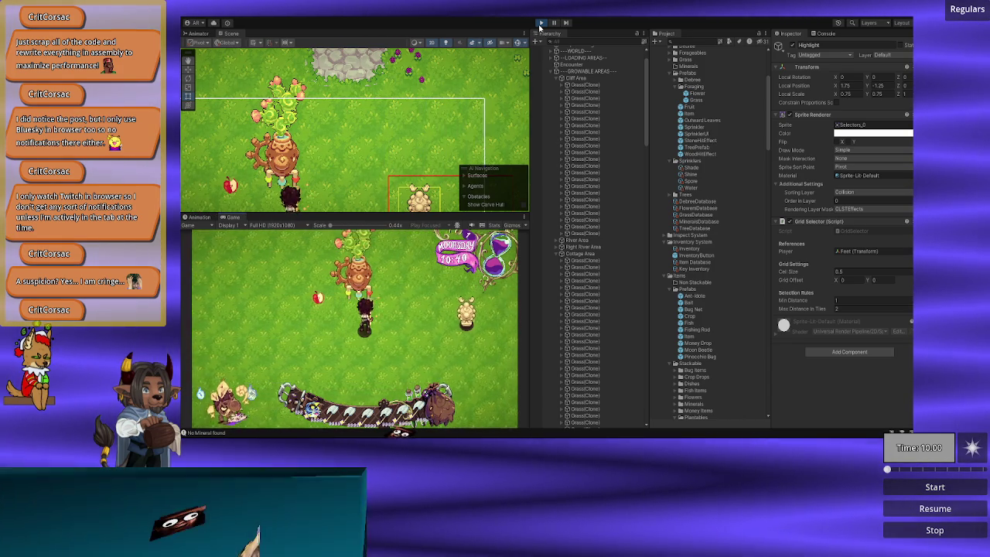
Focus the scene on the Highlight object and plant a crop on the grass.
scroll(630, 271, "down", 5)
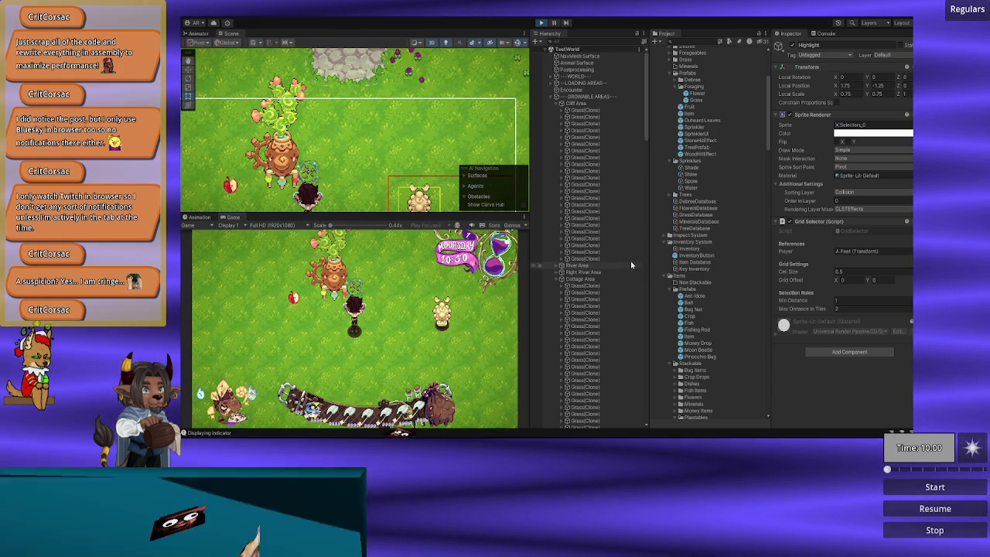
scroll(594, 229, "down", 10)
scroll(594, 229, "down", 5)
scroll(594, 229, "up", 8)
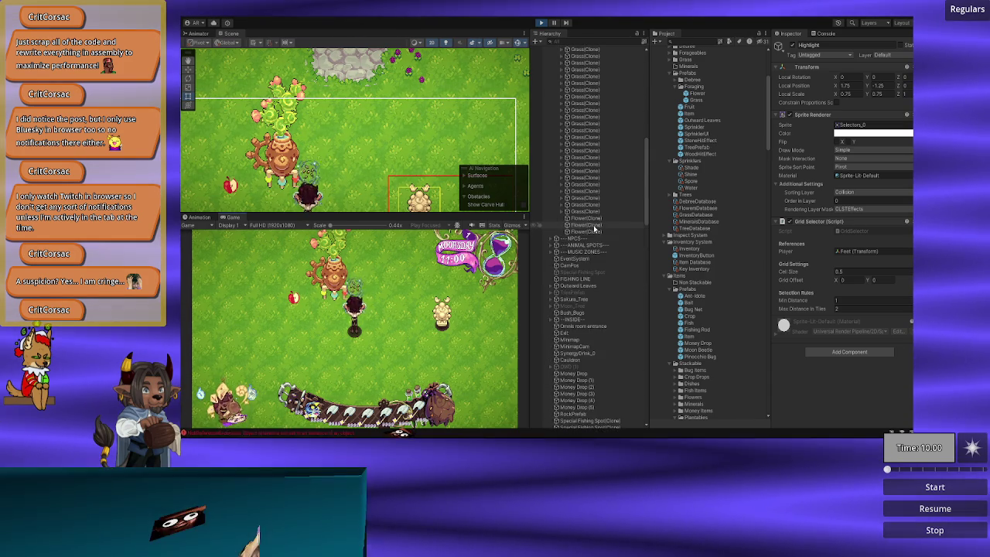
scroll(594, 229, "up", 5)
scroll(594, 229, "up", 5)
scroll(594, 229, "up", 10)
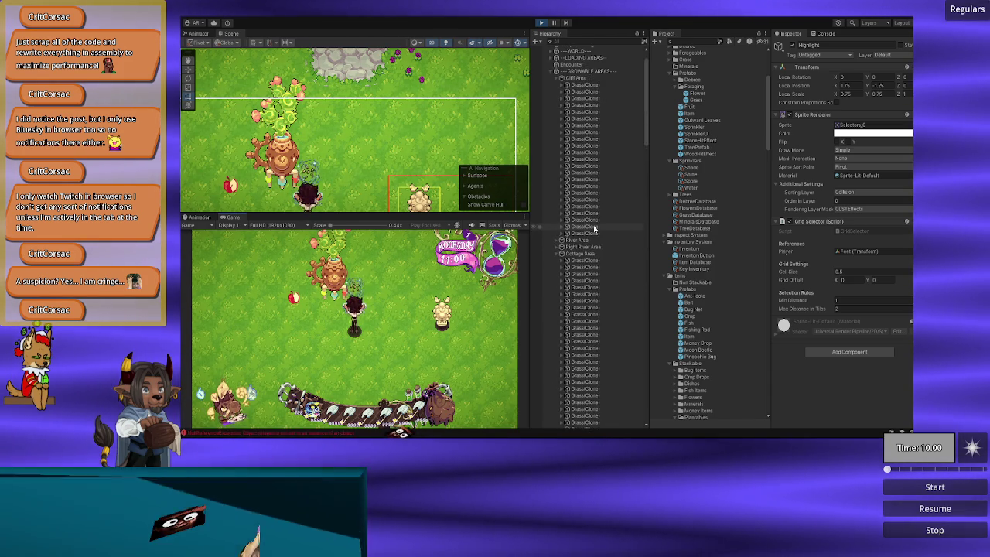
scroll(593, 229, "down", 20)
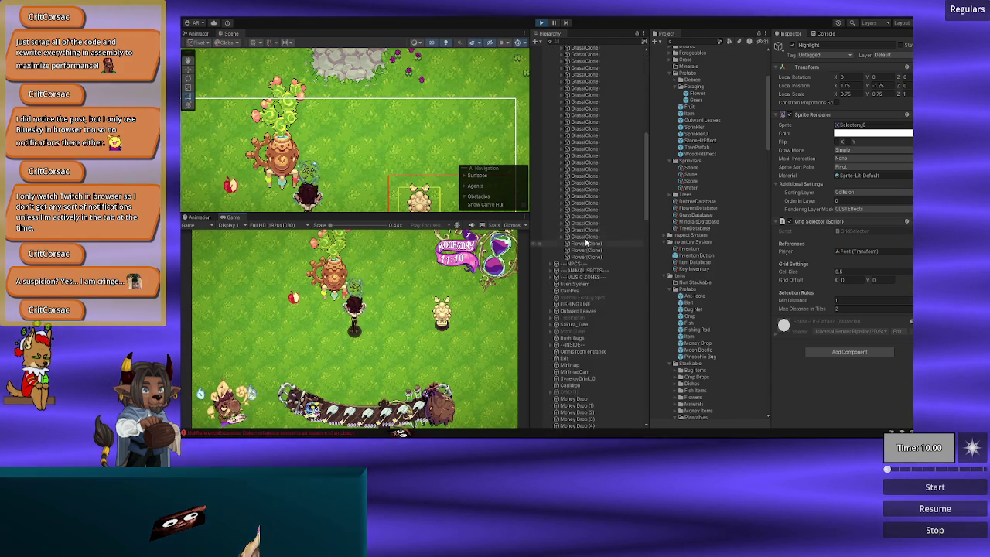
scroll(602, 273, "down", 3)
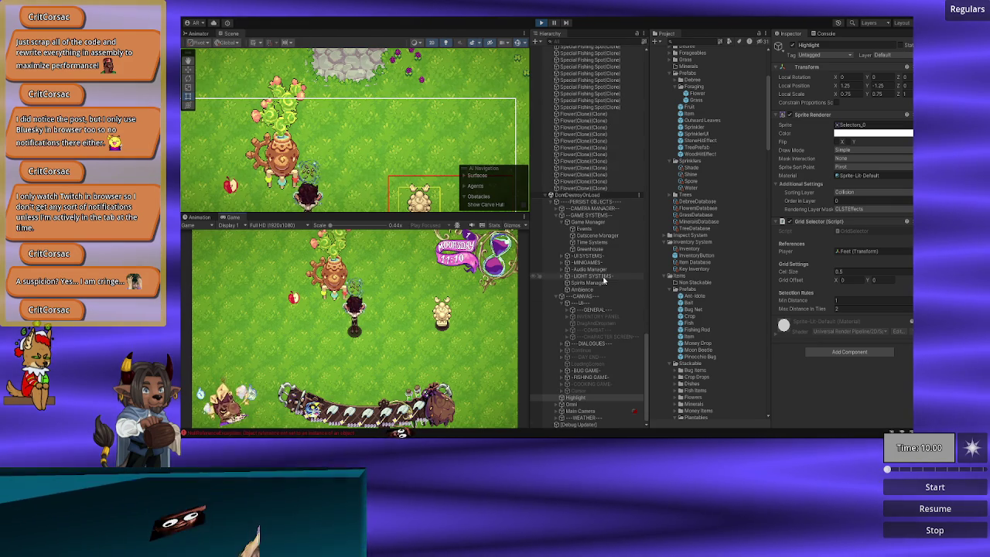
double_click(588, 397)
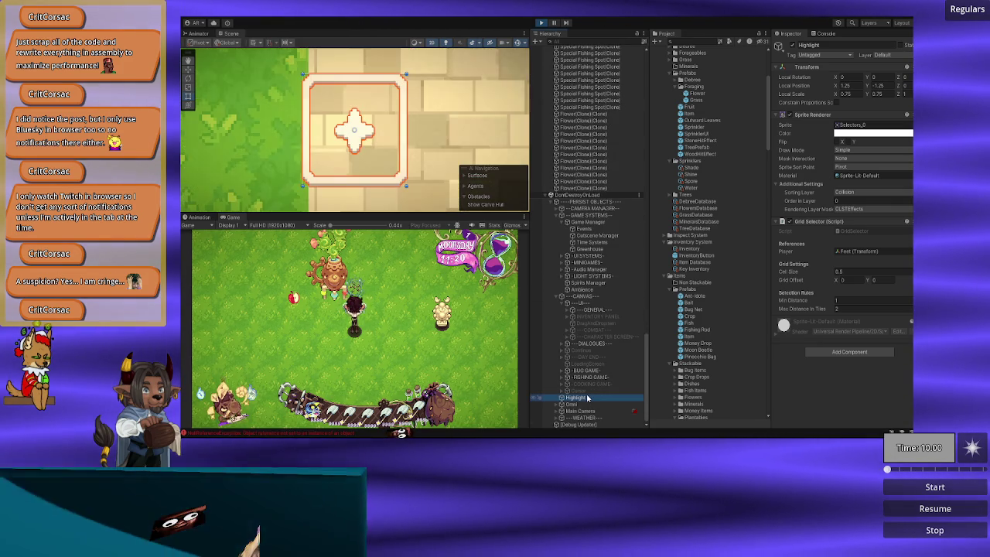
left_click(445, 353)
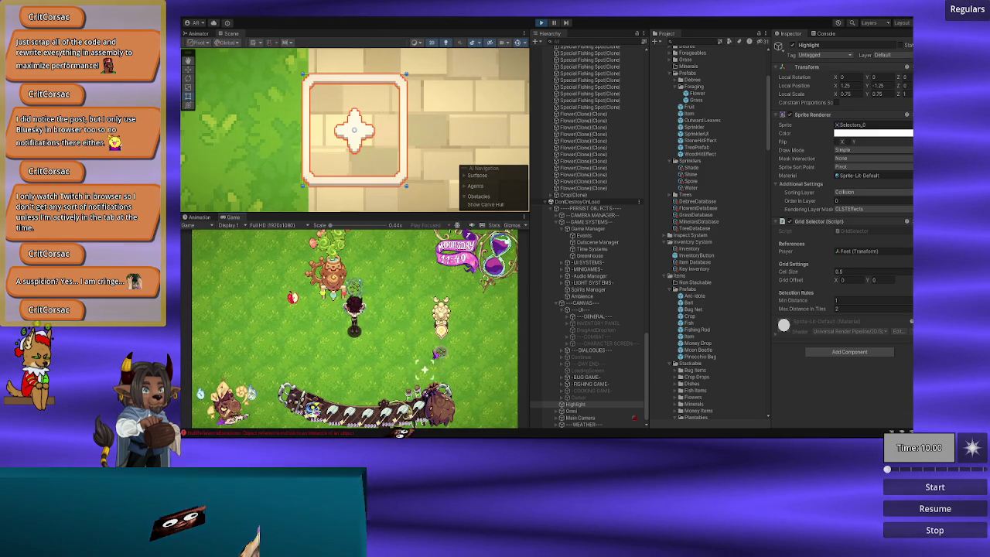
Walk right and back left, then plant three more flower crops beside the player.
key("d")
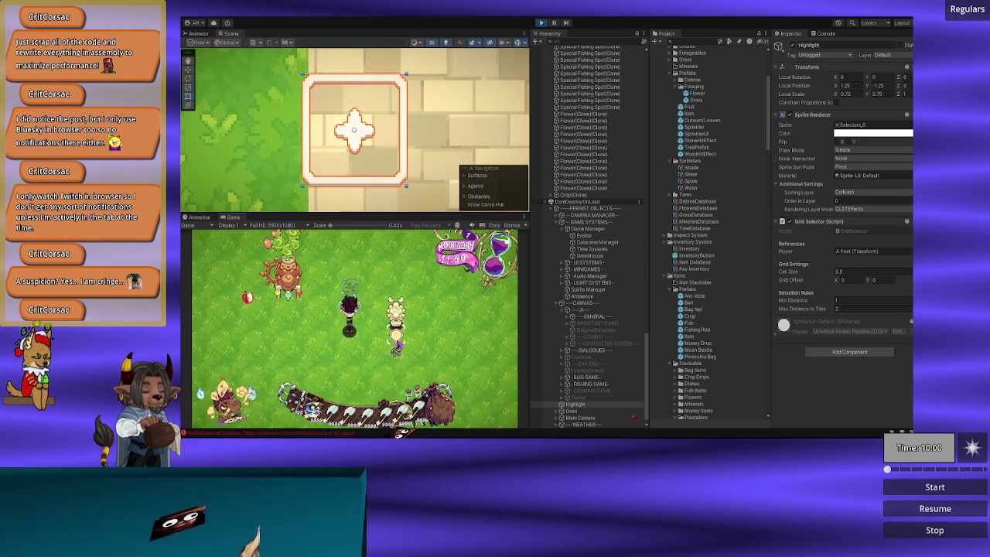
key("a")
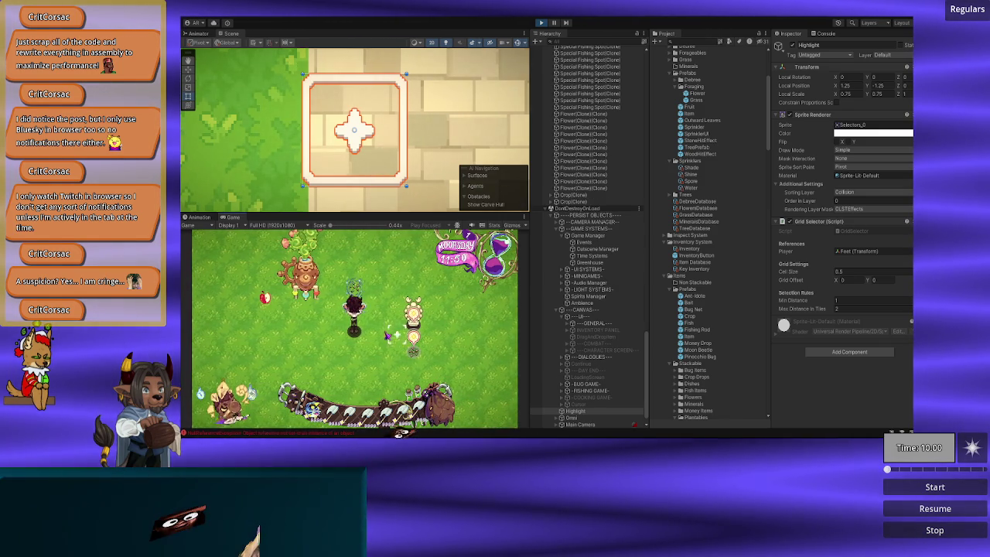
left_click(430, 296)
left_click(397, 277)
left_click(430, 276)
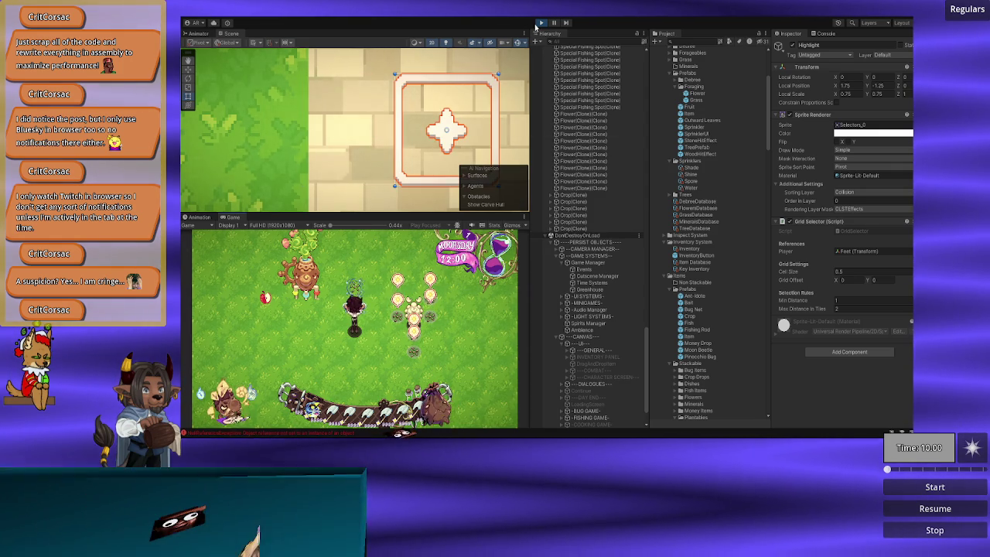
key("alt+Tab")
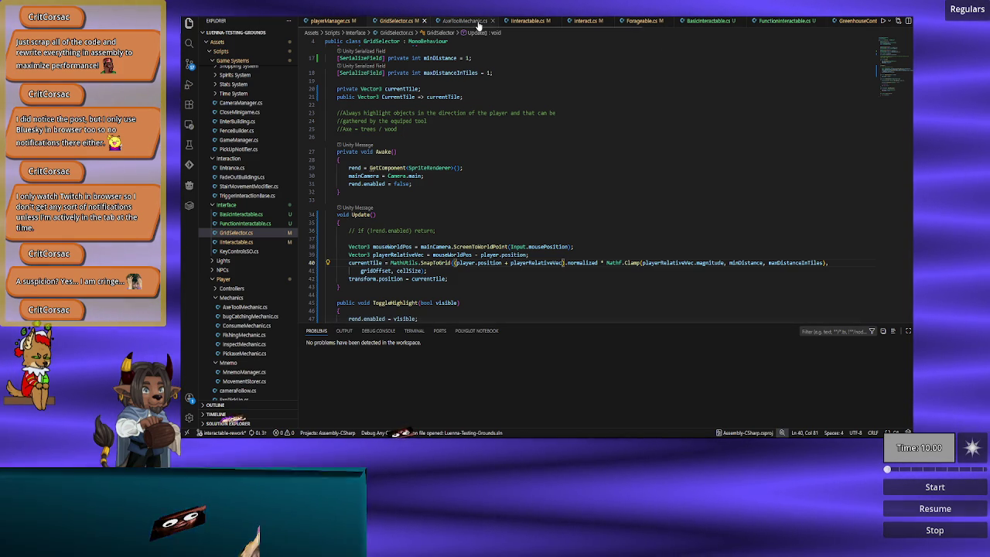
Open GreenhouseController.cs and scroll through PlantPlantable, SnapToGrid and the serialized fields.
scroll(580, 21, "down", 2)
left_click(726, 20)
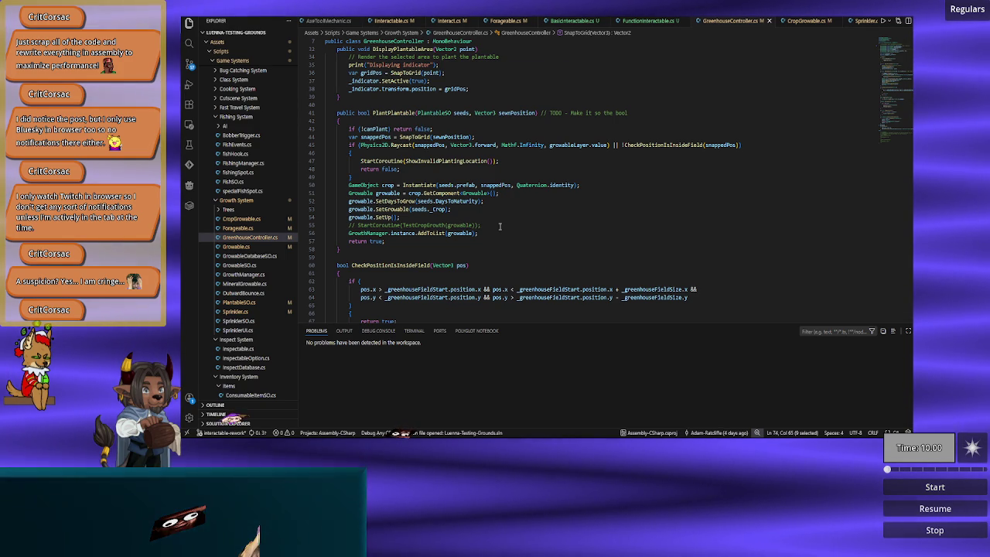
scroll(499, 226, "down", 5)
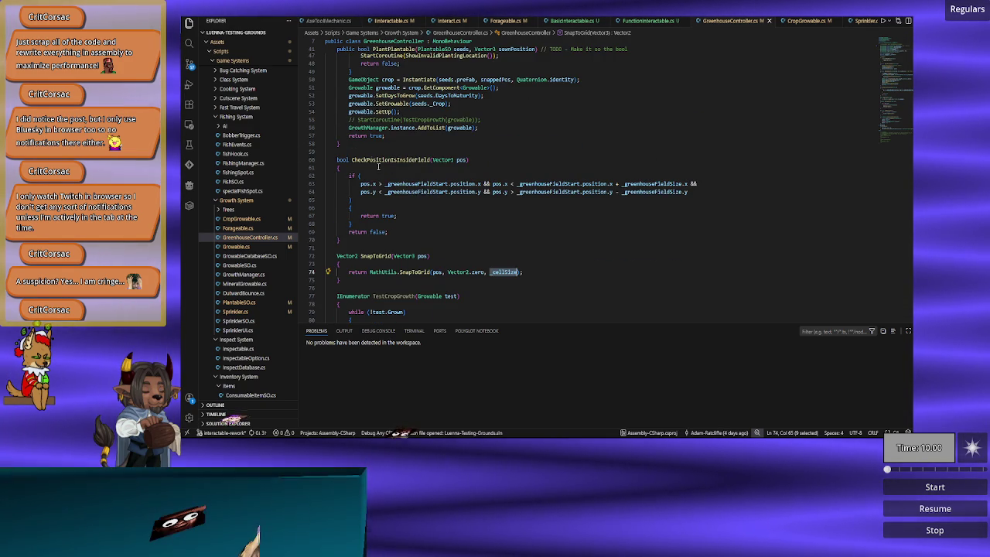
scroll(477, 241, "down", 3)
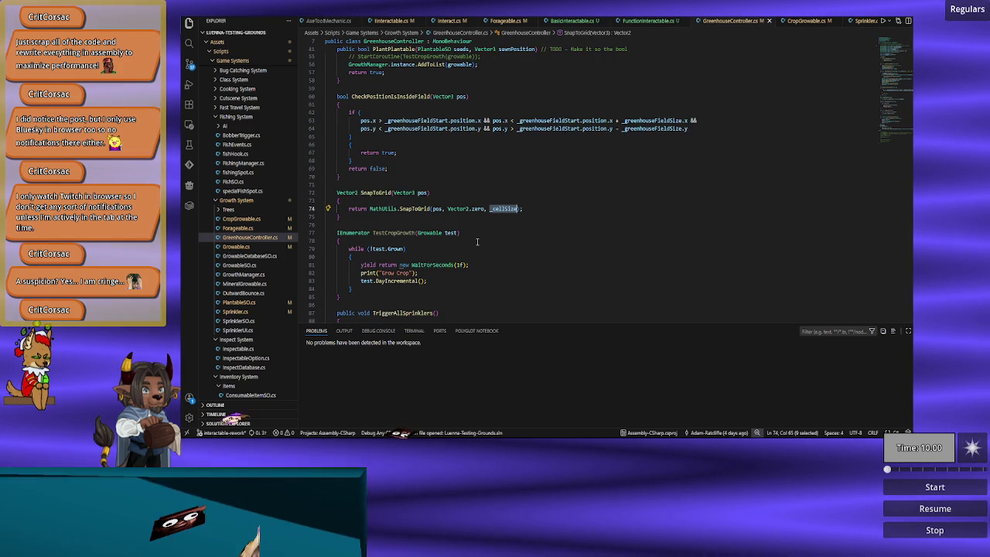
scroll(493, 244, "down", 11)
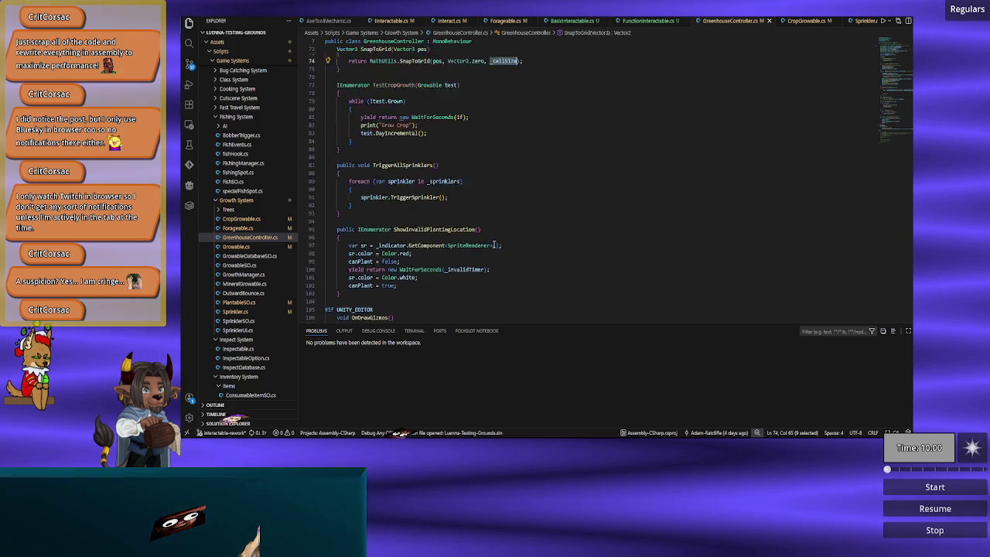
scroll(494, 244, "down", 5)
scroll(489, 244, "up", 10)
scroll(489, 243, "up", 15)
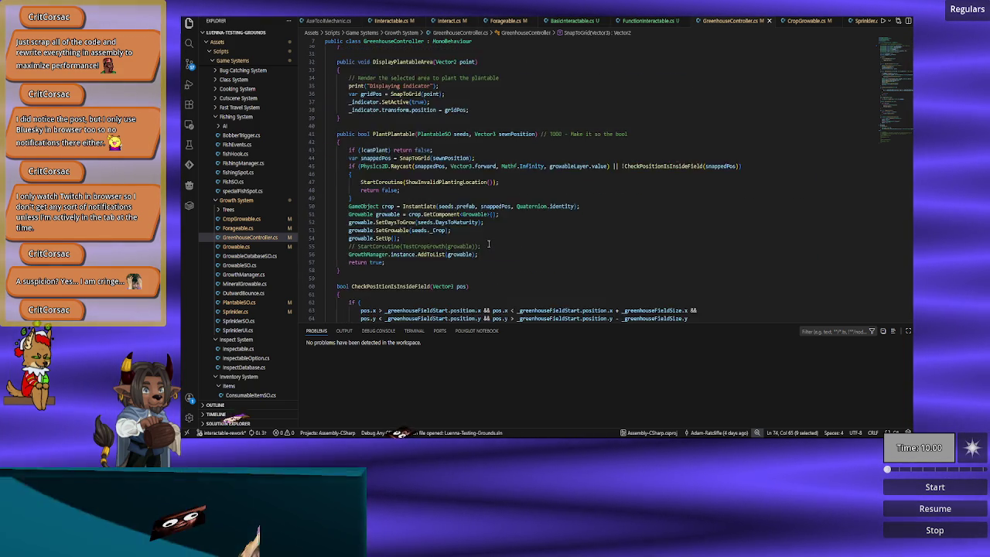
scroll(488, 244, "up", 3)
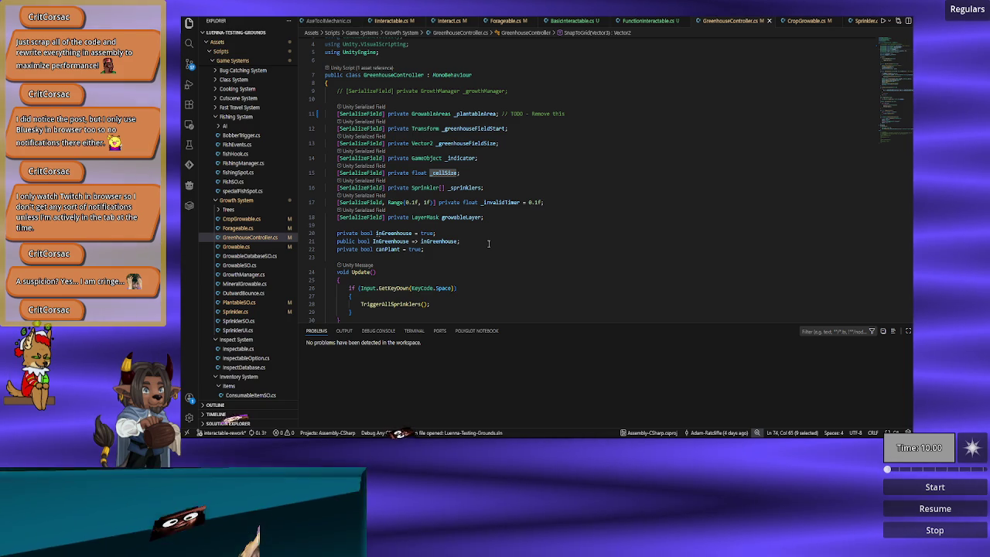
scroll(489, 244, "down", 5)
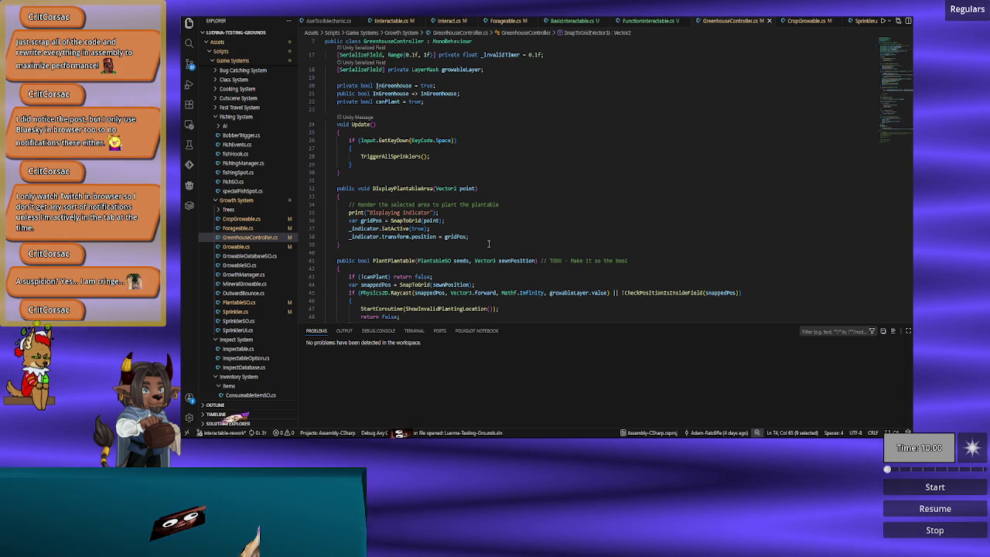
scroll(489, 243, "down", 4)
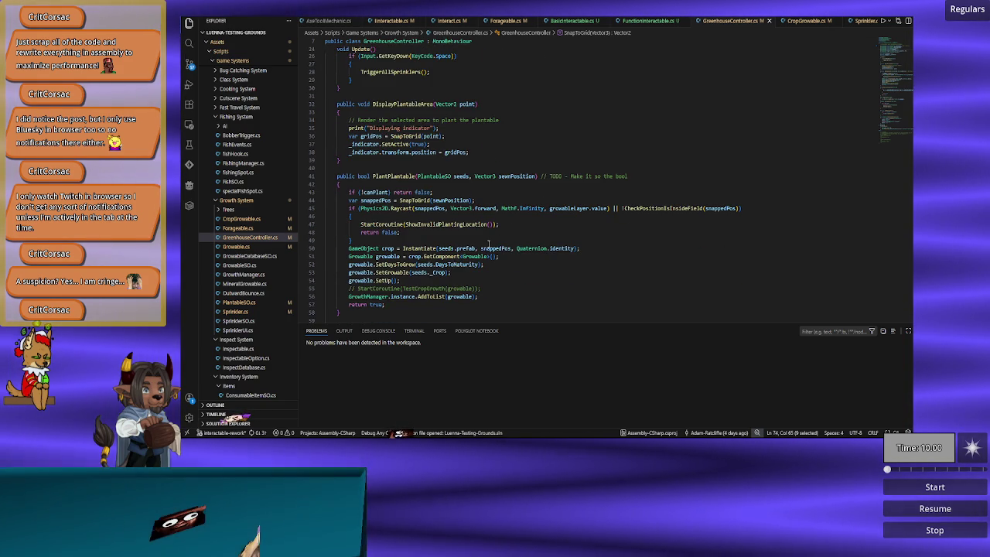
Place the cursor at the end of line 47 and review PlantPlantable's blocked-or-outside-field check.
mouse_move(388, 208)
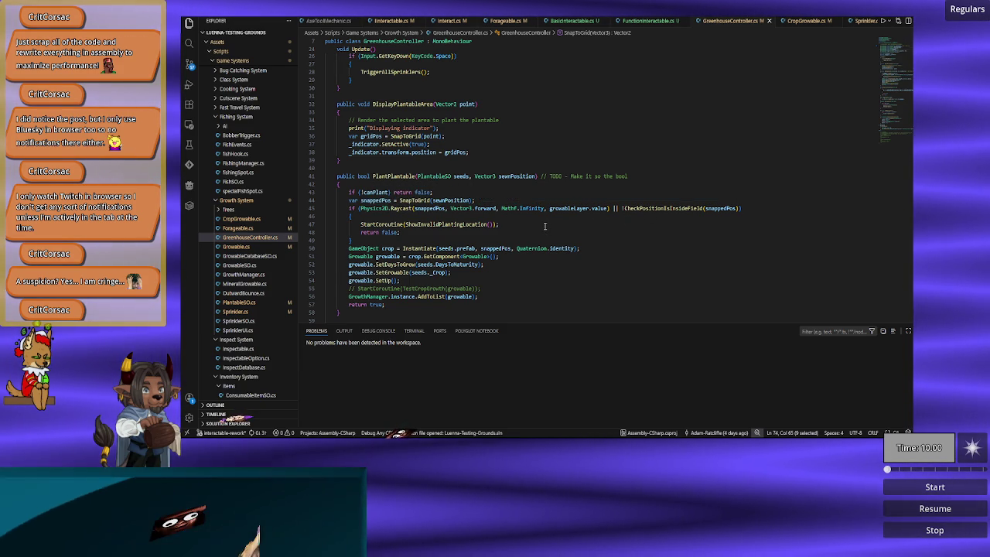
left_click(544, 225)
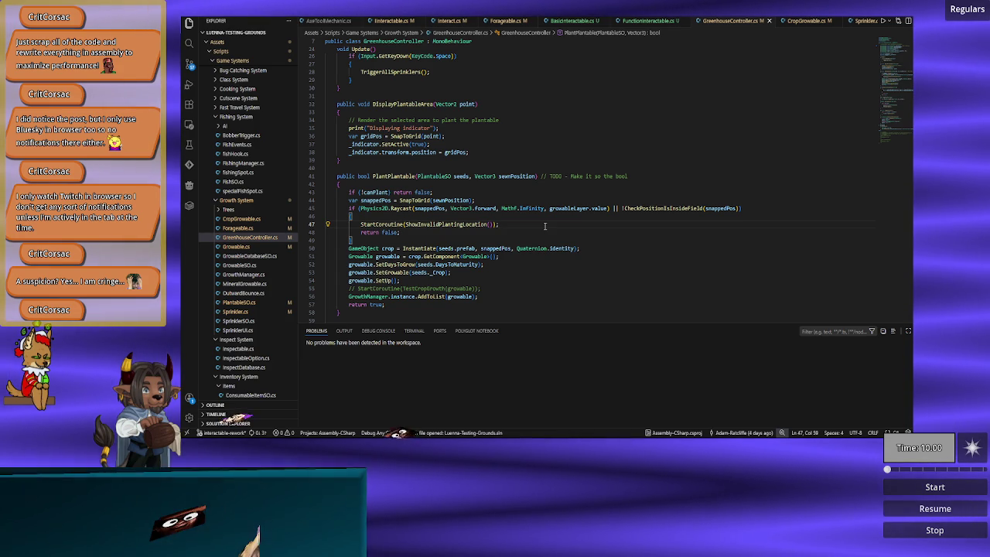
scroll(544, 226, "down", 5)
scroll(545, 226, "up", 4)
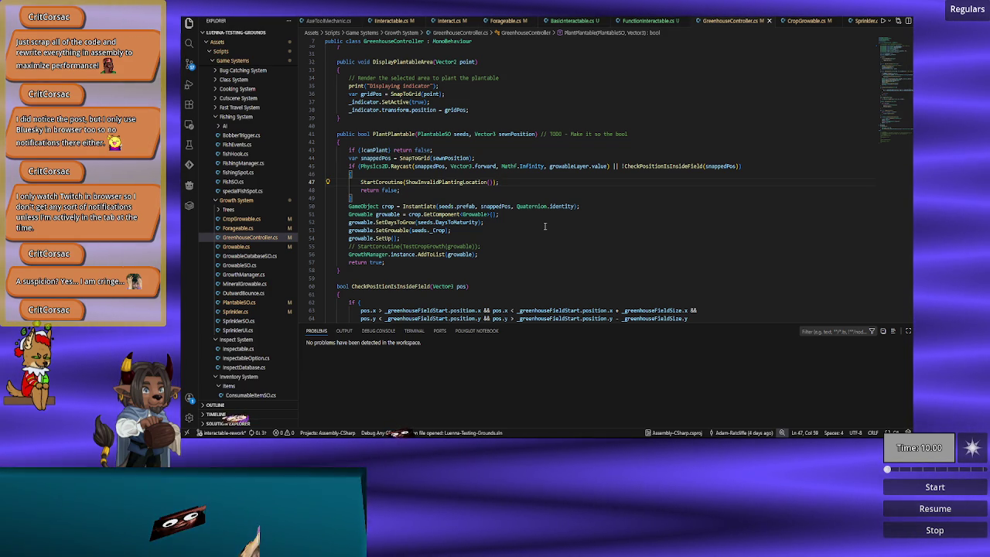
scroll(544, 226, "up", 8)
scroll(544, 226, "up", 3)
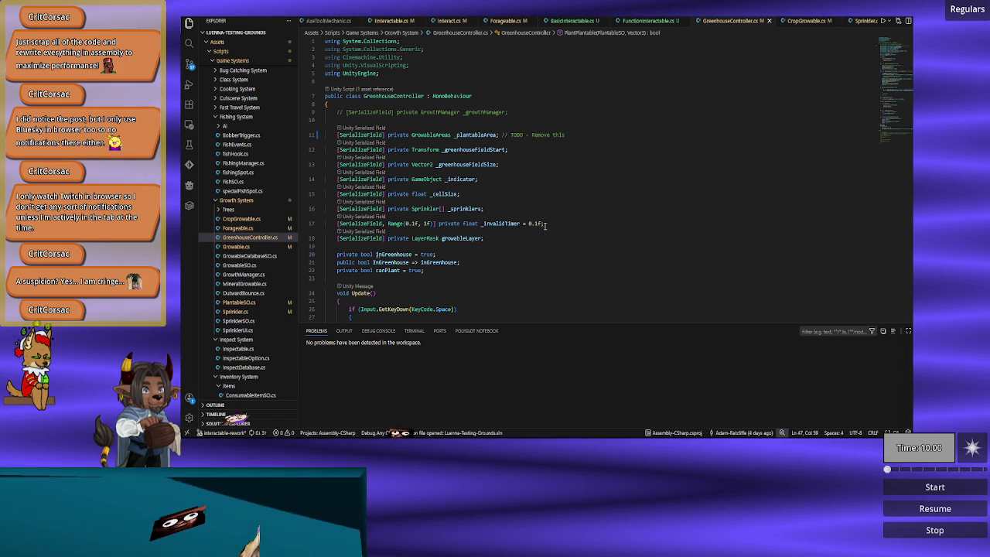
scroll(544, 226, "down", 10)
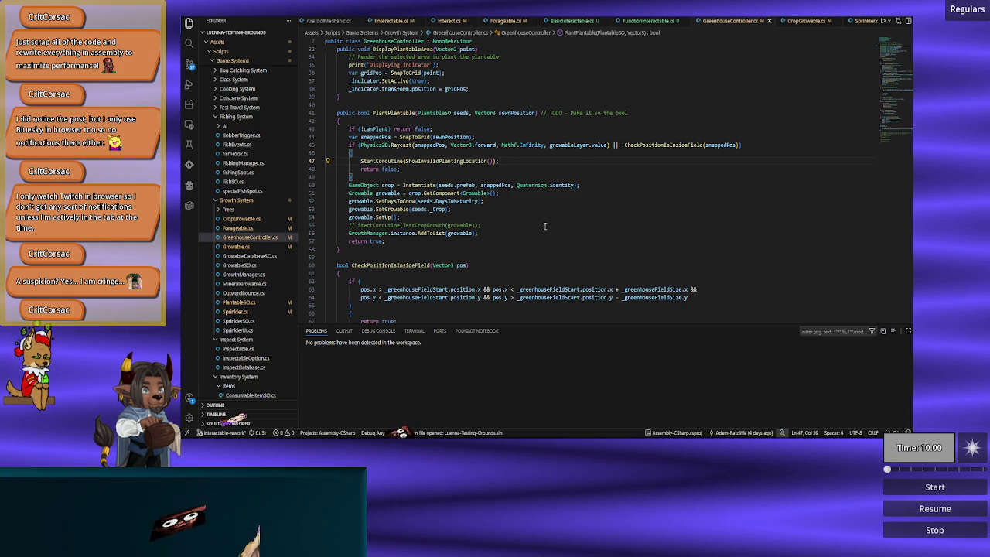
scroll(526, 232, "down", 6)
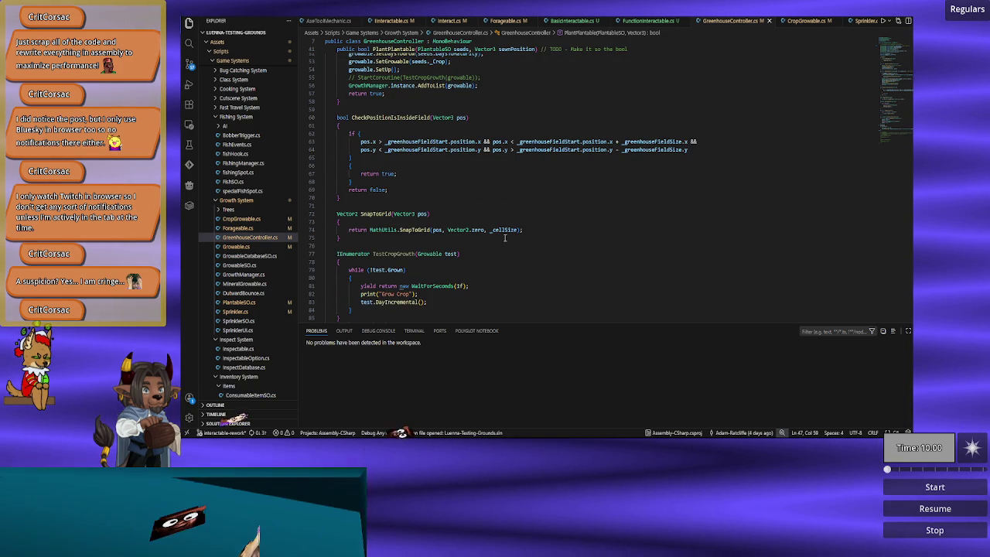
scroll(505, 238, "up", 7)
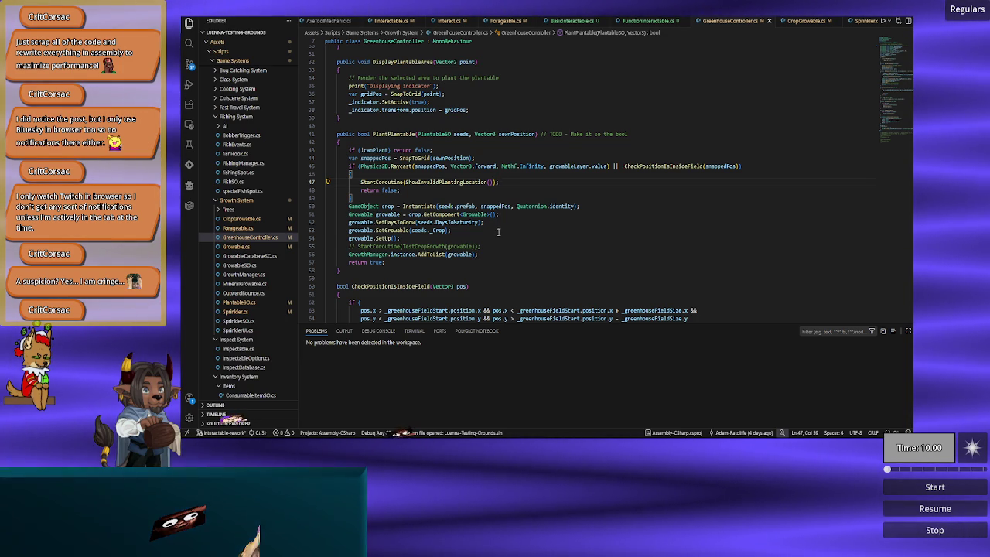
Close the AxeToolMechanic.cs file.
scroll(498, 232, "up", 6)
scroll(497, 239, "up", 2)
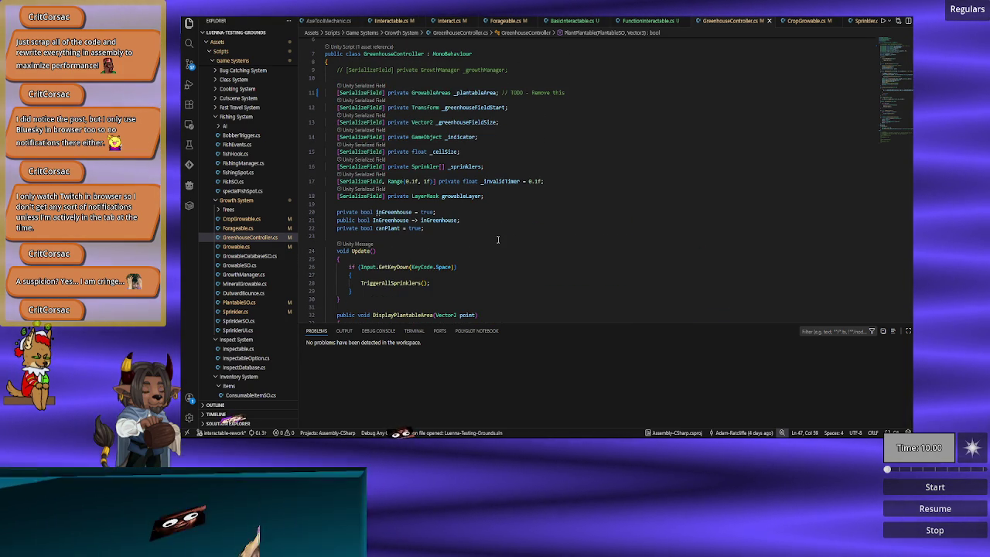
scroll(497, 239, "down", 11)
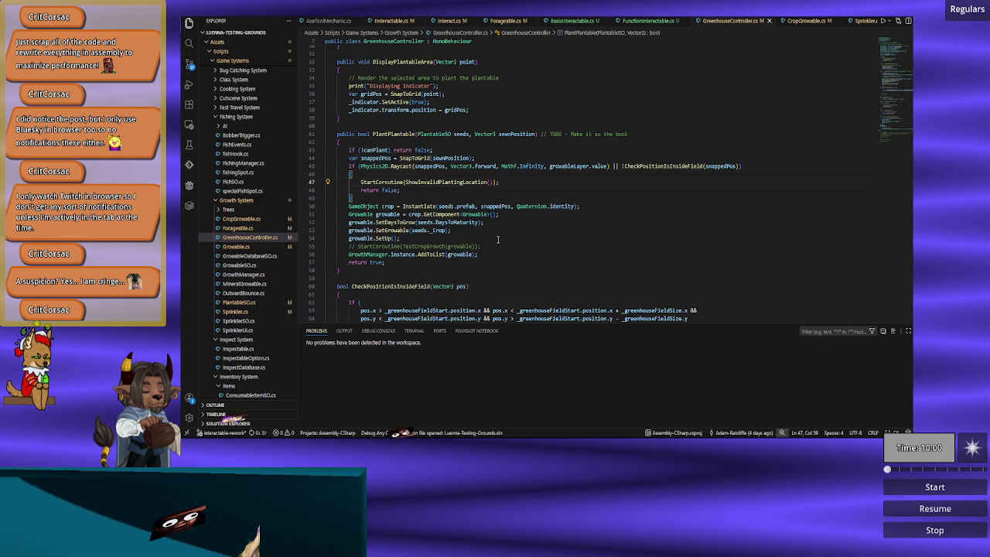
scroll(498, 240, "down", 3)
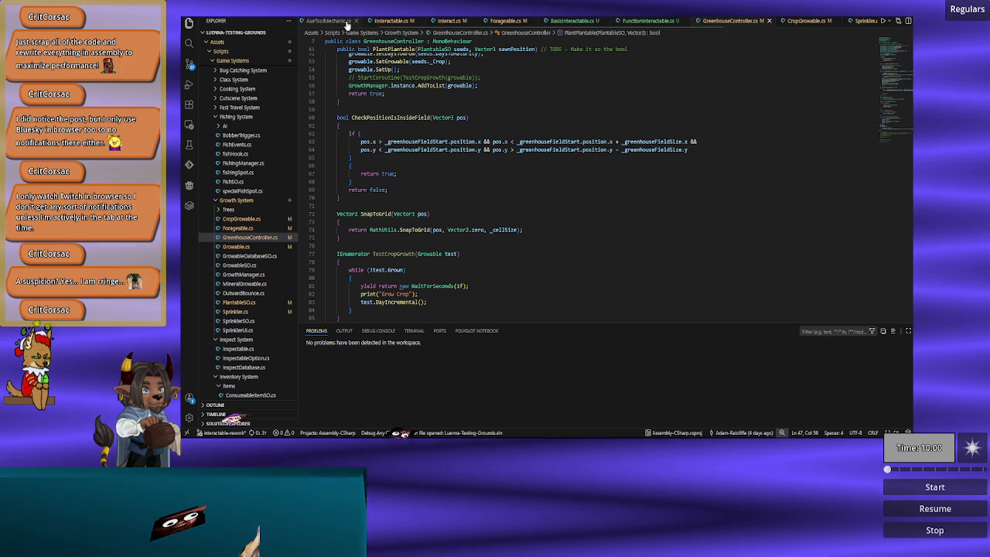
left_click(355, 21)
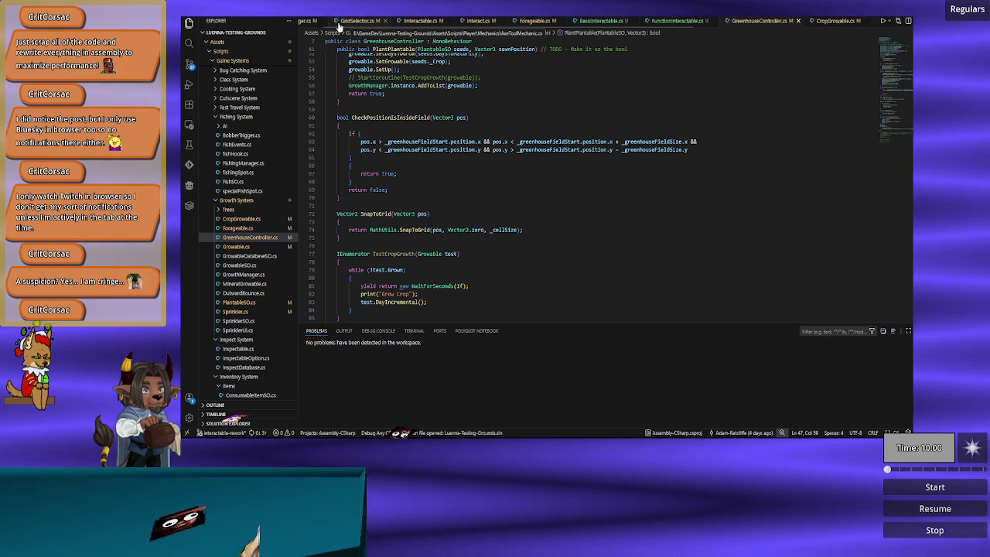
Scroll up to Update and DisplayPlantableArea and highlight every use of _indicator.
scroll(472, 219, "up", 4)
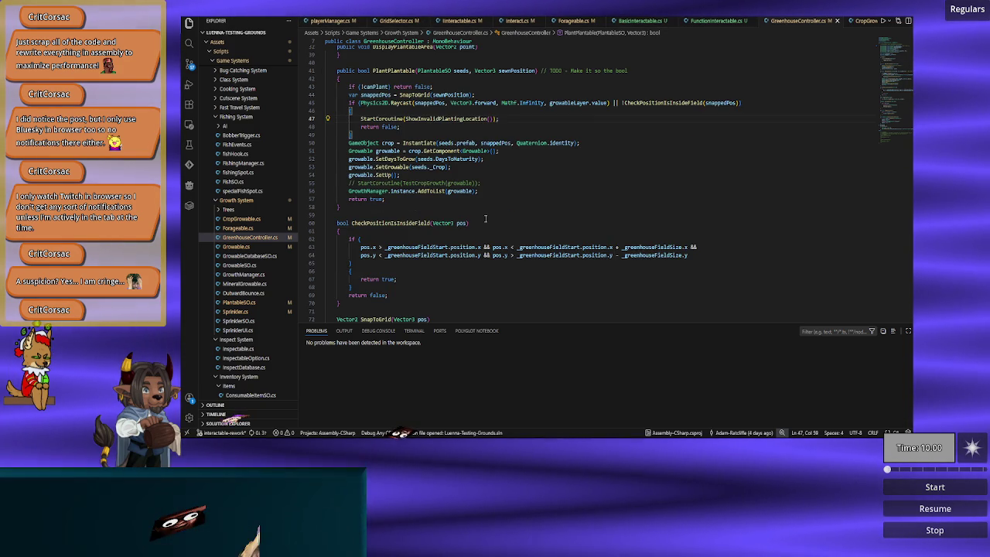
scroll(446, 238, "up", 1)
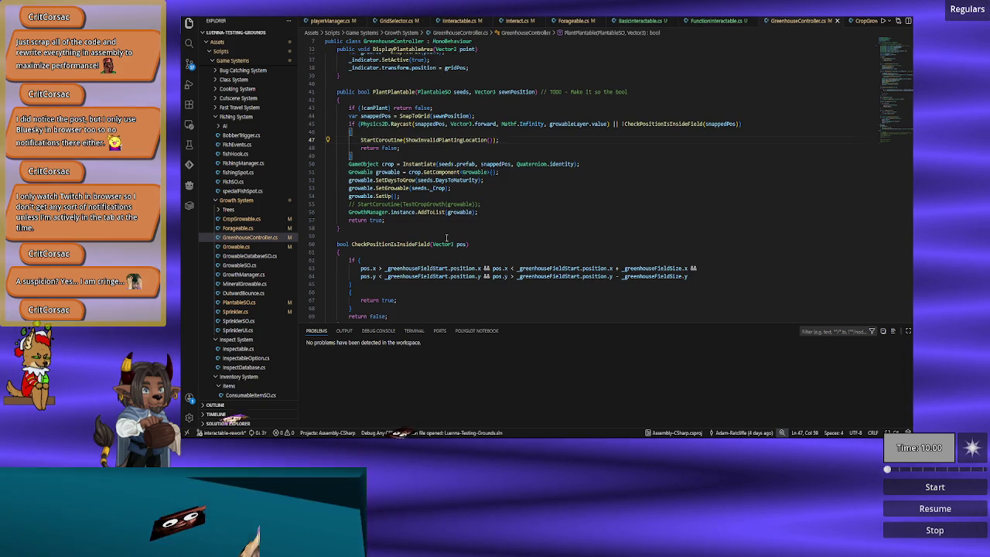
scroll(433, 206, "up", 2)
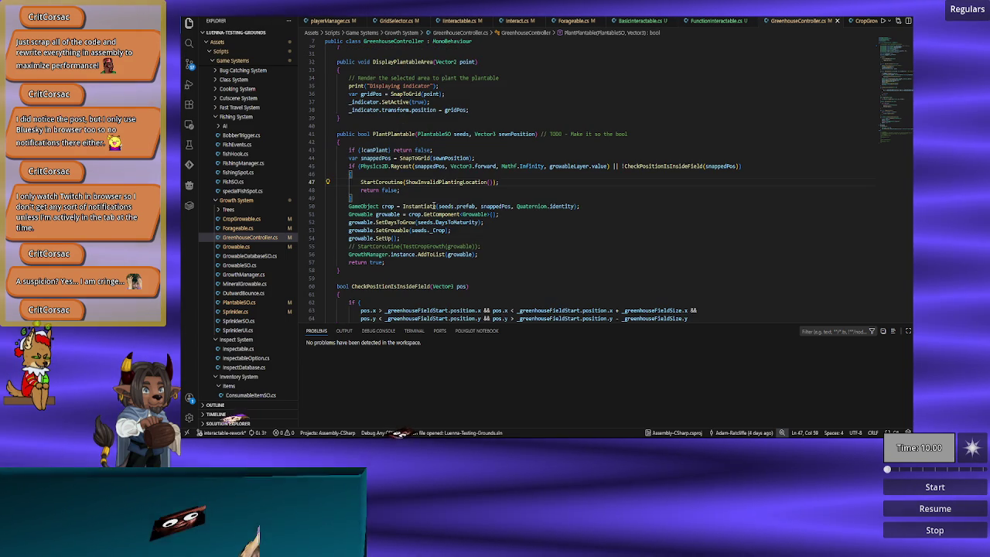
scroll(434, 206, "up", 4)
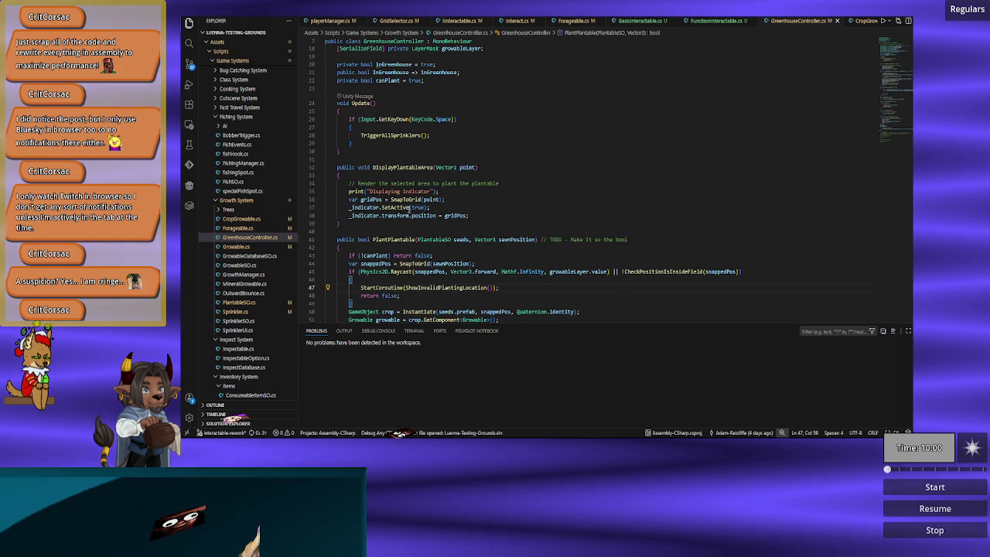
double_click(376, 216)
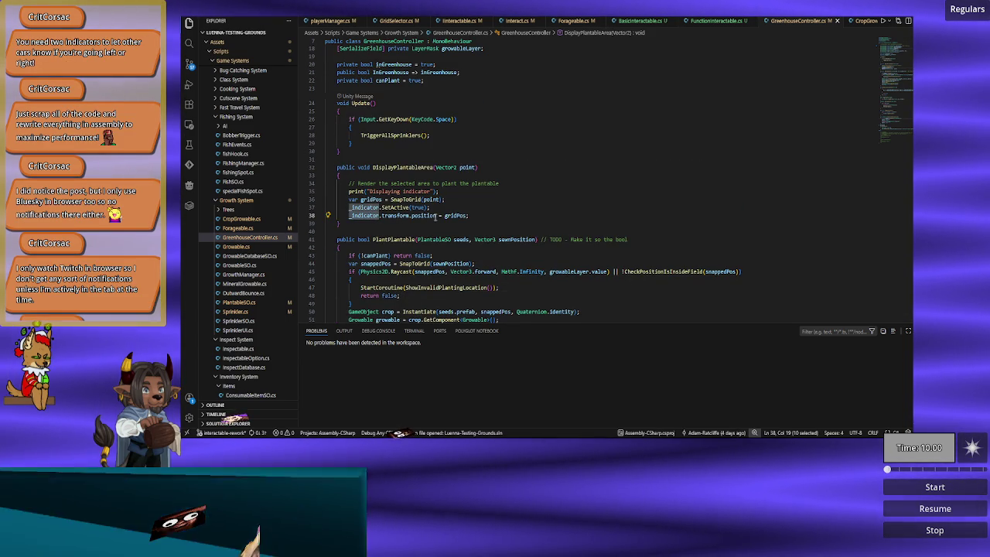
Check gridPos usages on line 38 and end the _indicator position line with a semicolon.
double_click(456, 216)
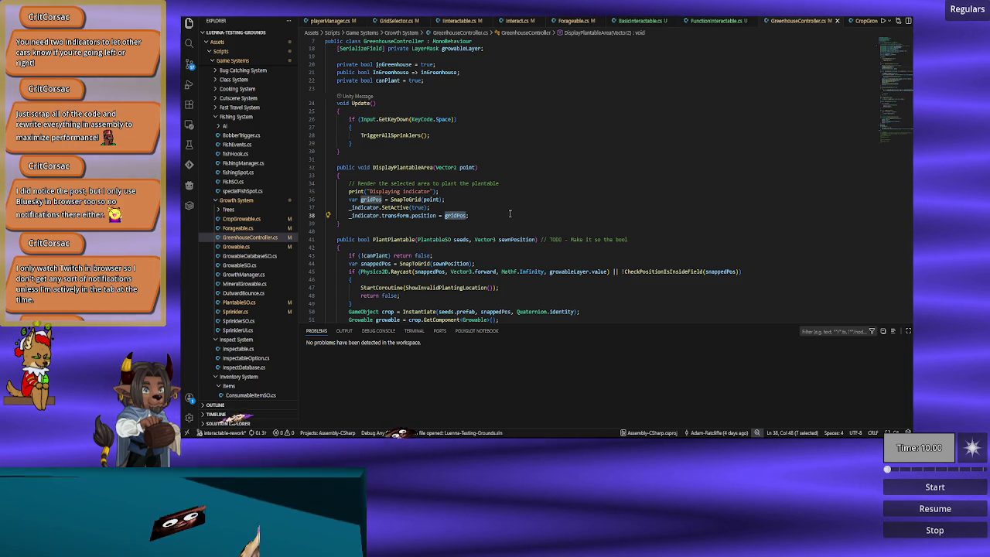
type(";")
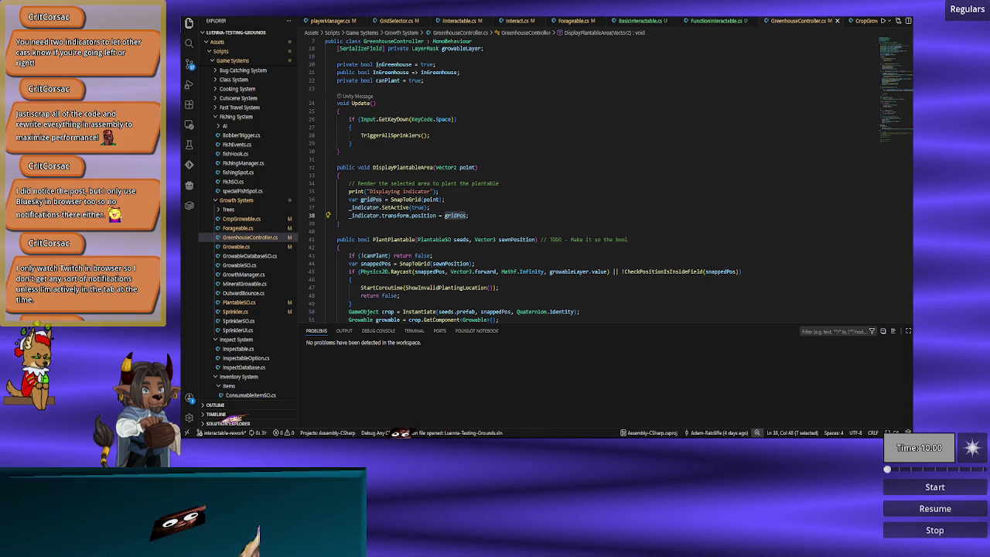
left_click(515, 222)
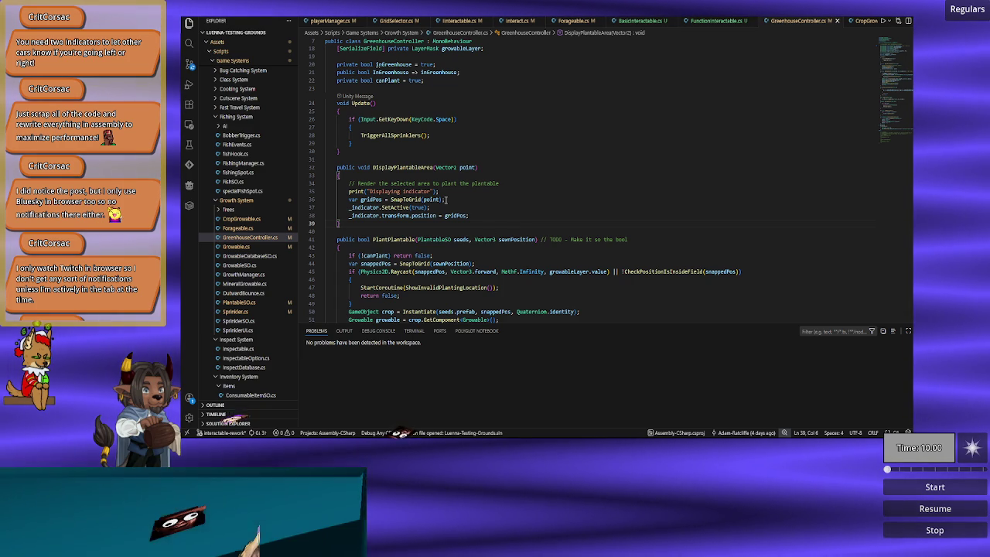
double_click(399, 167)
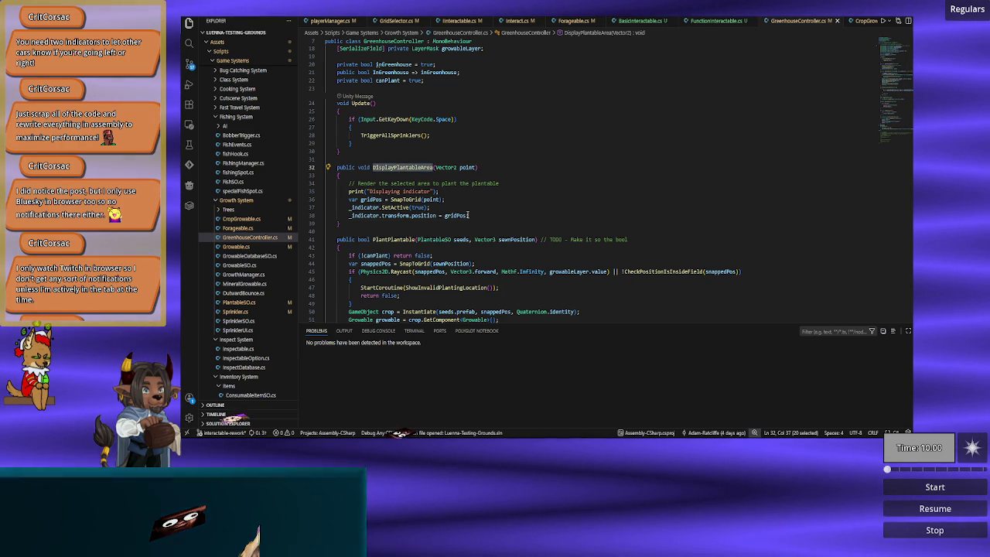
left_click(476, 215)
scroll(476, 215, "down", 10)
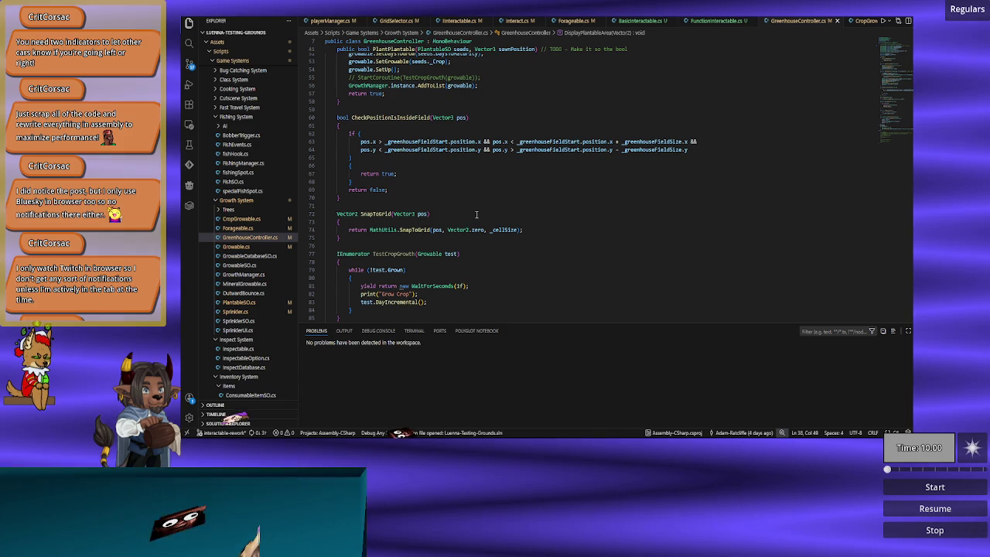
scroll(476, 214, "down", 3)
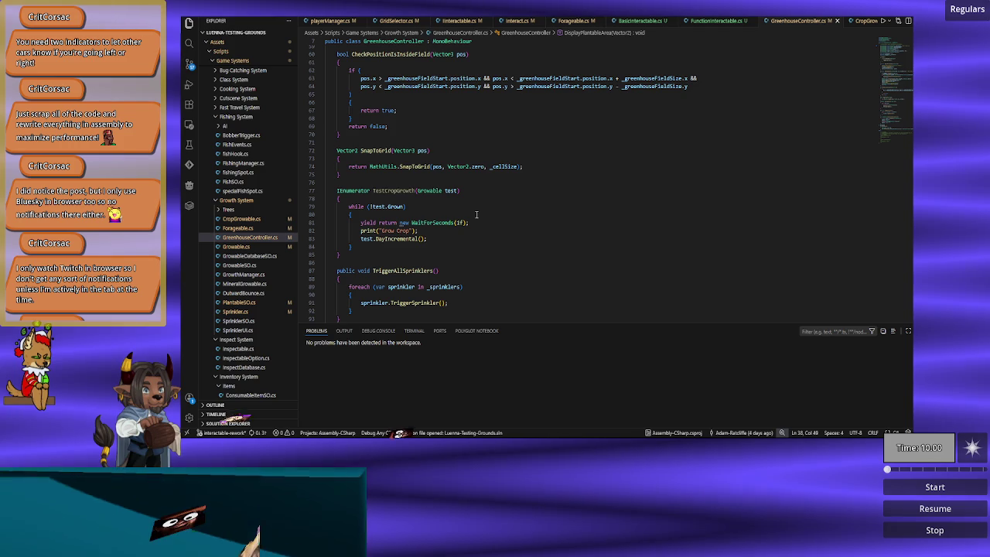
scroll(476, 214, "down", 3)
scroll(474, 215, "up", 15)
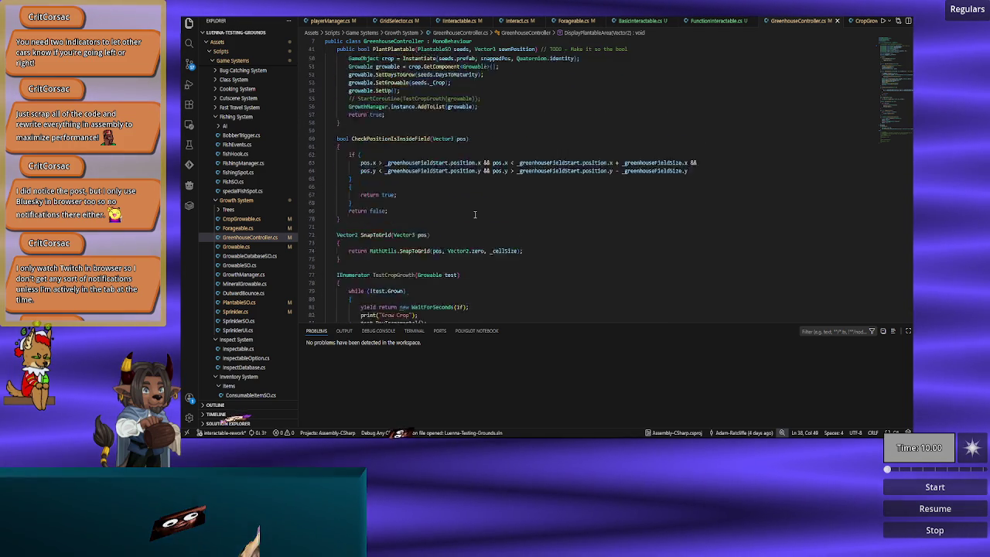
scroll(472, 215, "up", 1)
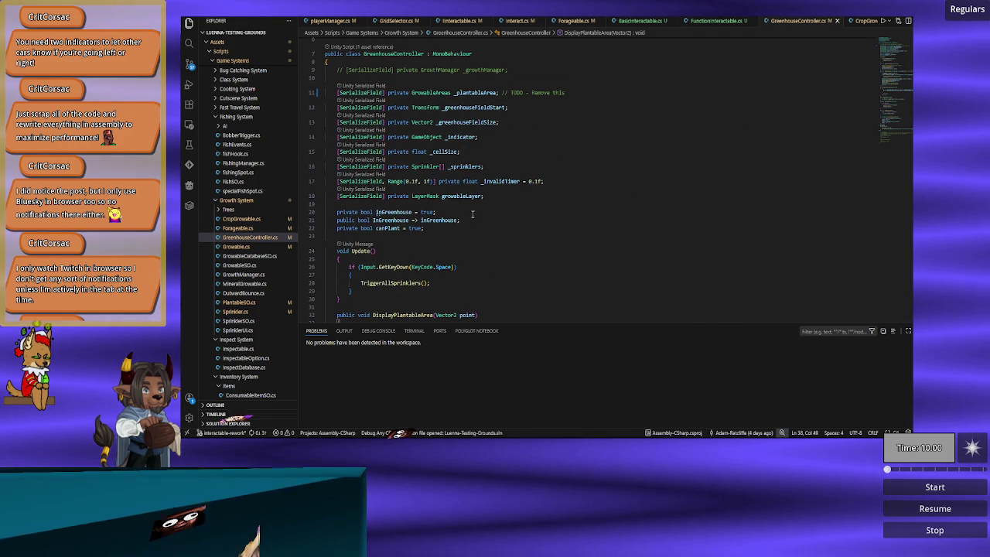
double_click(463, 137)
scroll(490, 199, "down", 4)
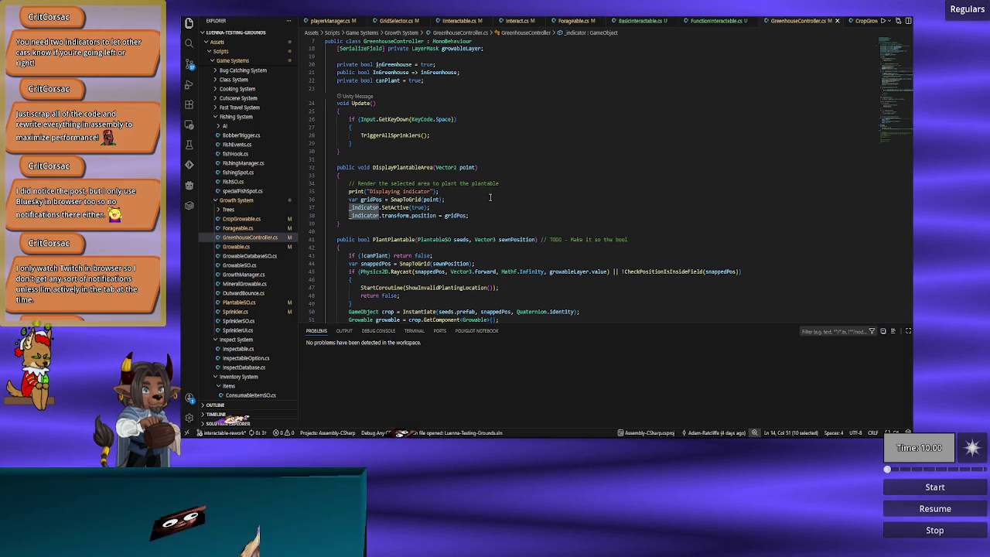
scroll(490, 197, "up", 1)
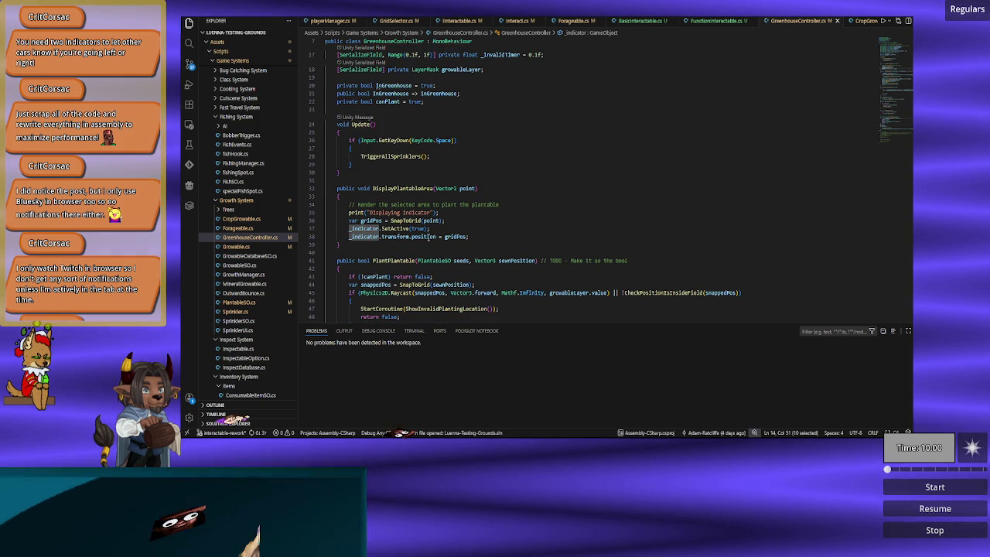
left_click(500, 237)
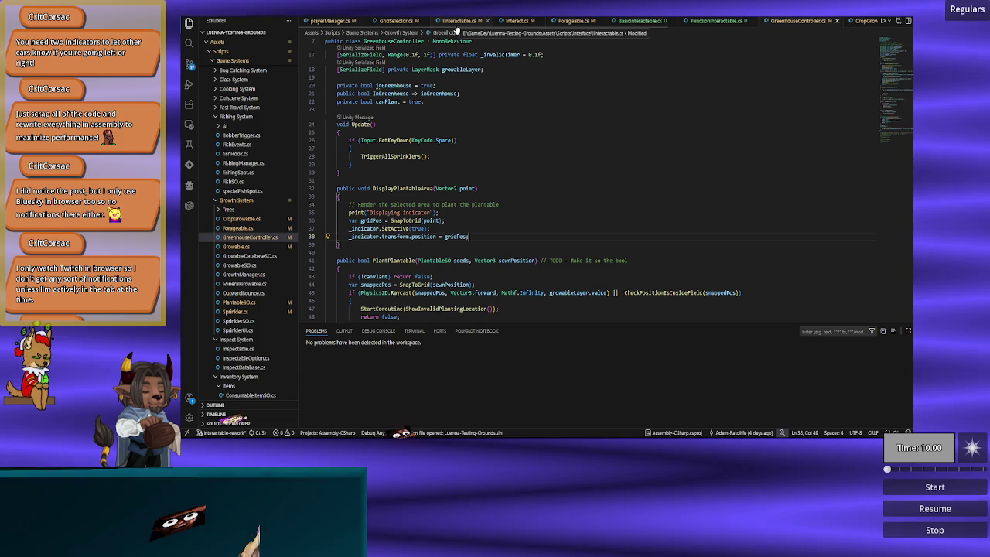
left_click(392, 23)
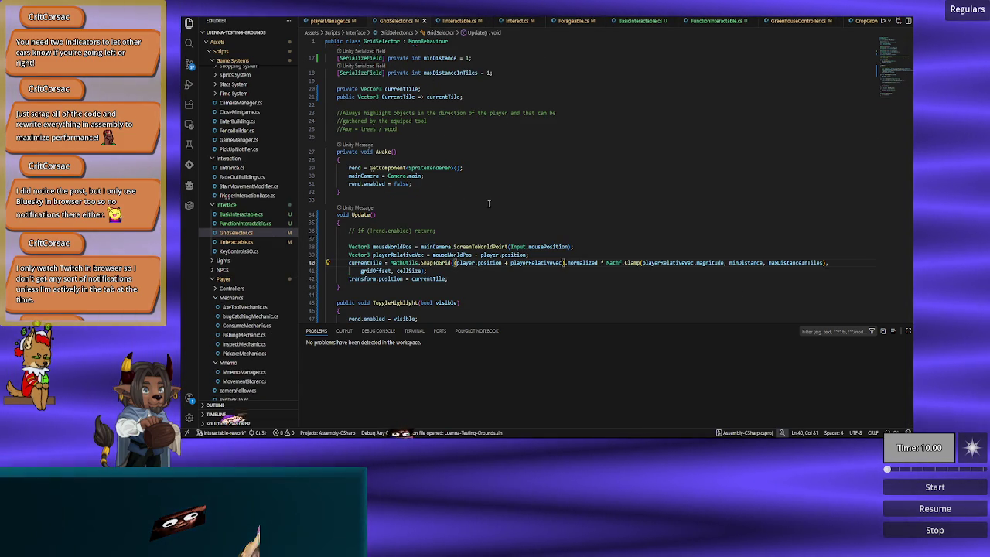
Review GridSelector.cs's top fields: cellSize 1f, minDistance 1, maxDistanceInTiles 1, currentTile.
scroll(488, 203, "up", 5)
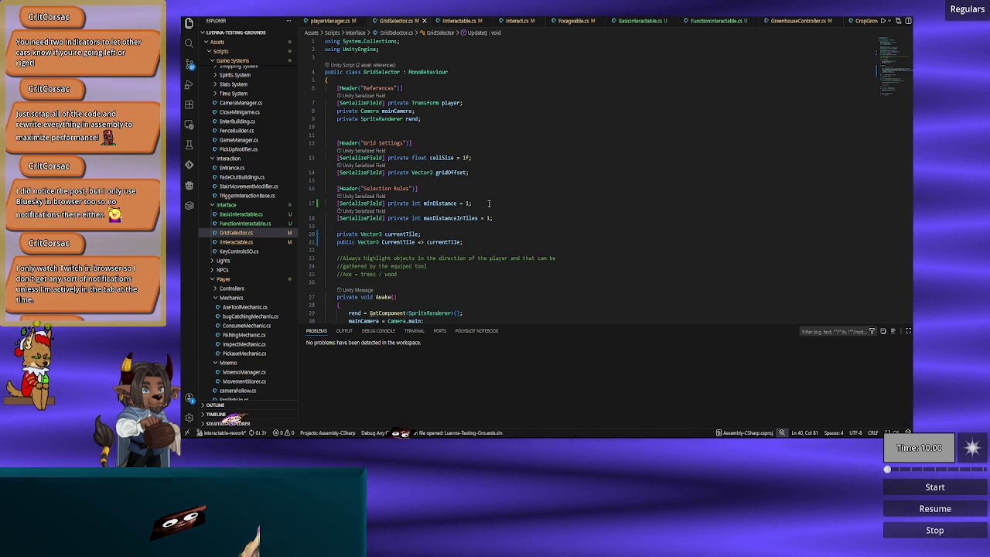
scroll(489, 203, "down", 1)
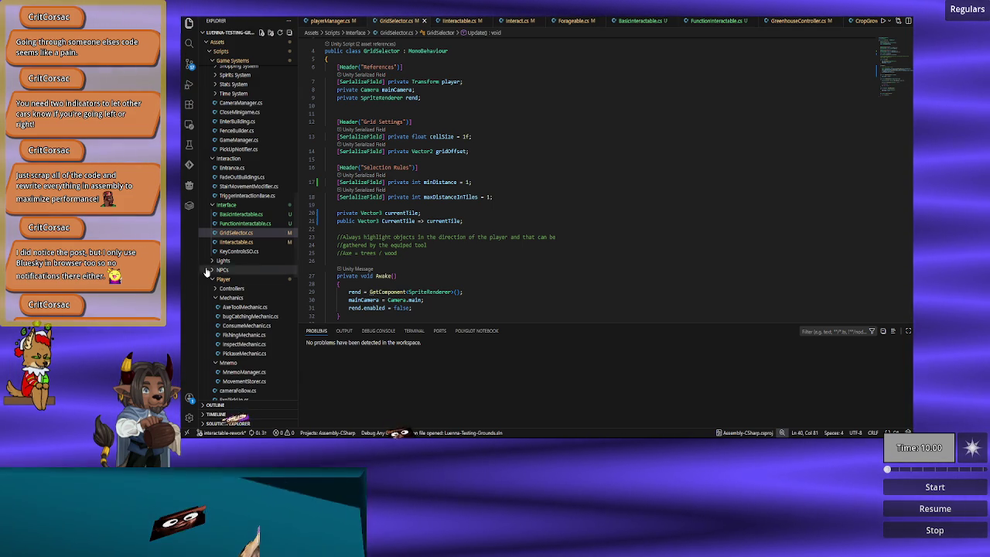
Click into GridSelector.cs and scroll up to the using lines.
left_click(509, 265)
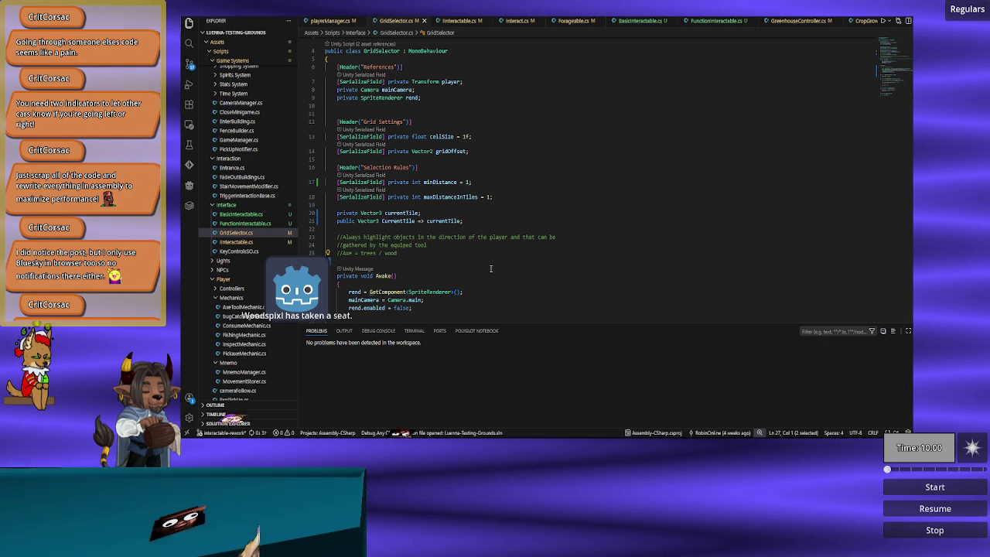
scroll(490, 268, "up", 1)
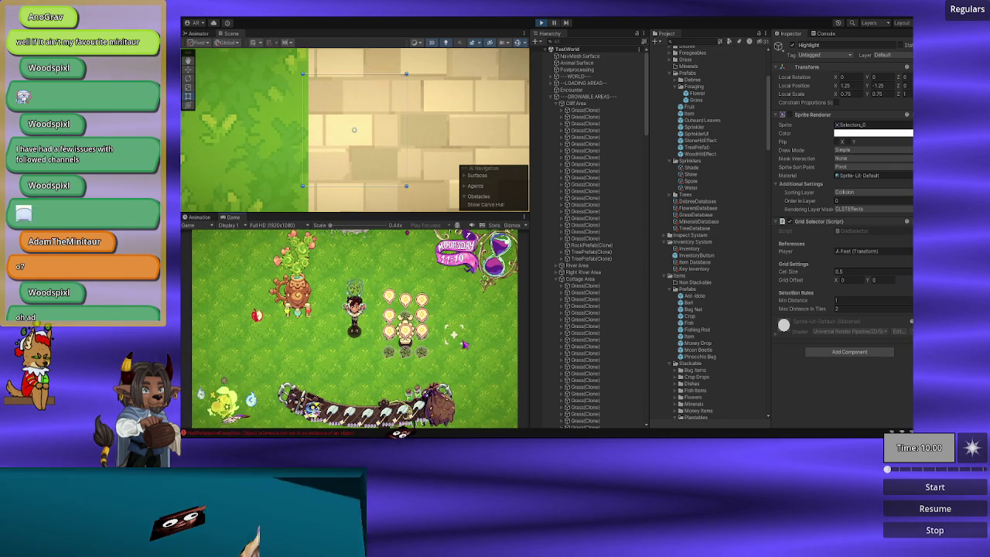
Walk the player left and right in the game and try planting at the highlighted tile.
key("a")
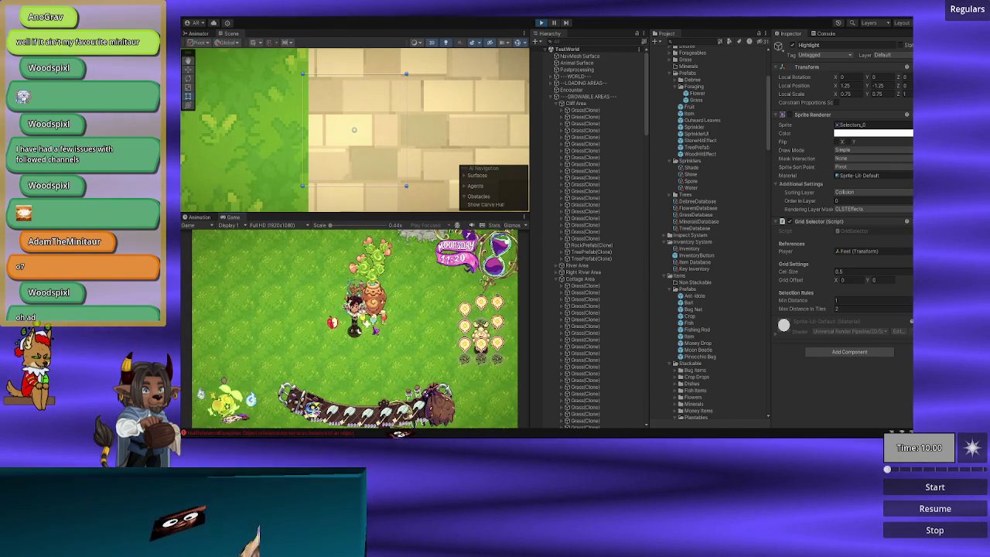
key("a")
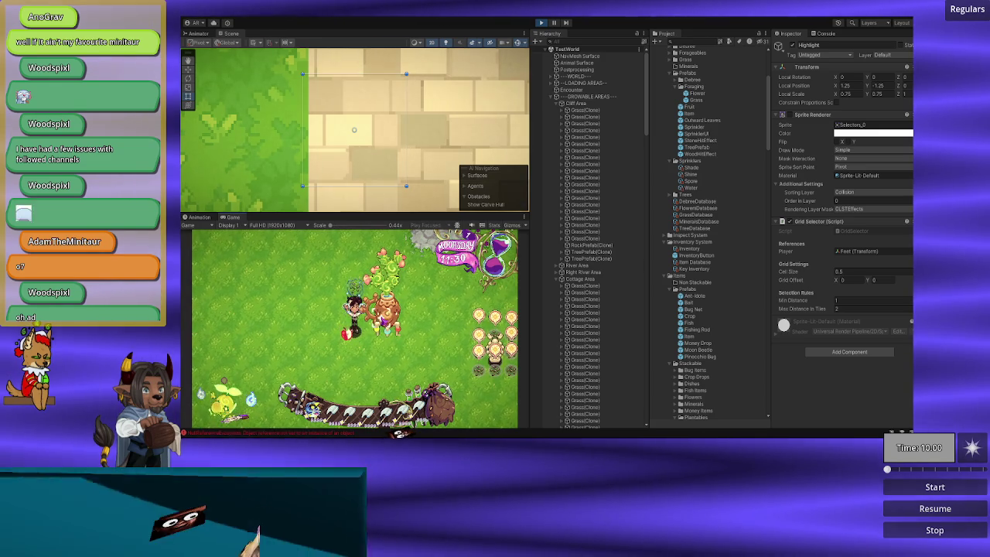
key("d")
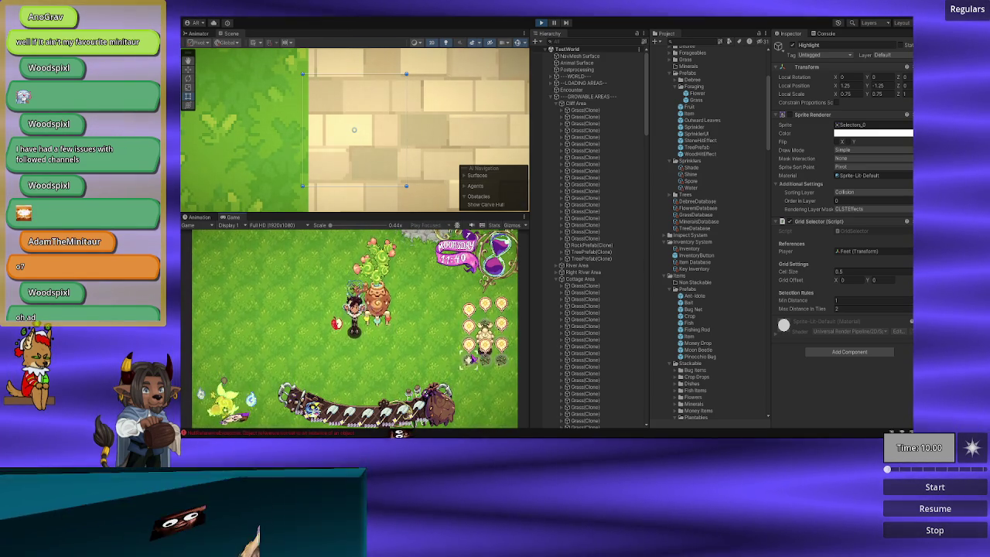
key("d")
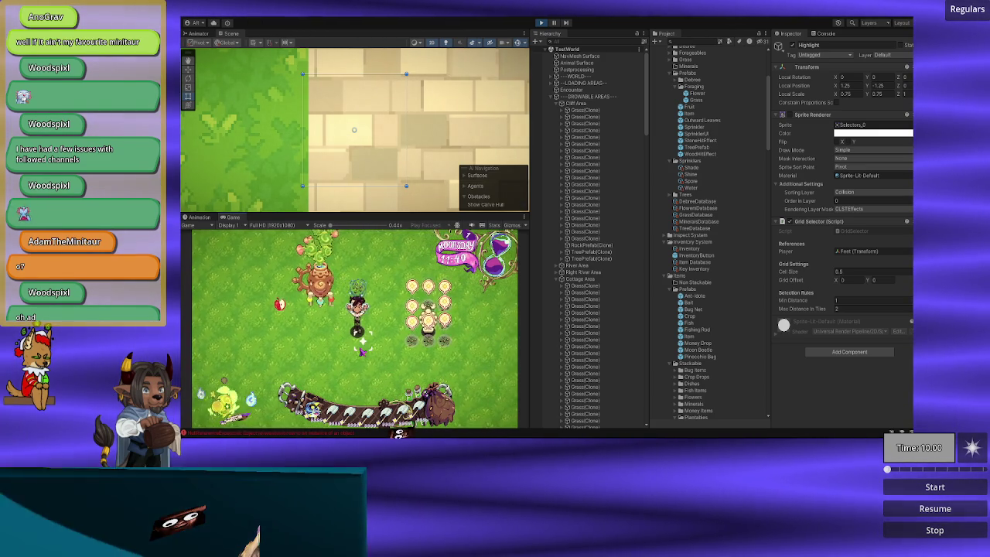
key("d")
left_click(434, 356)
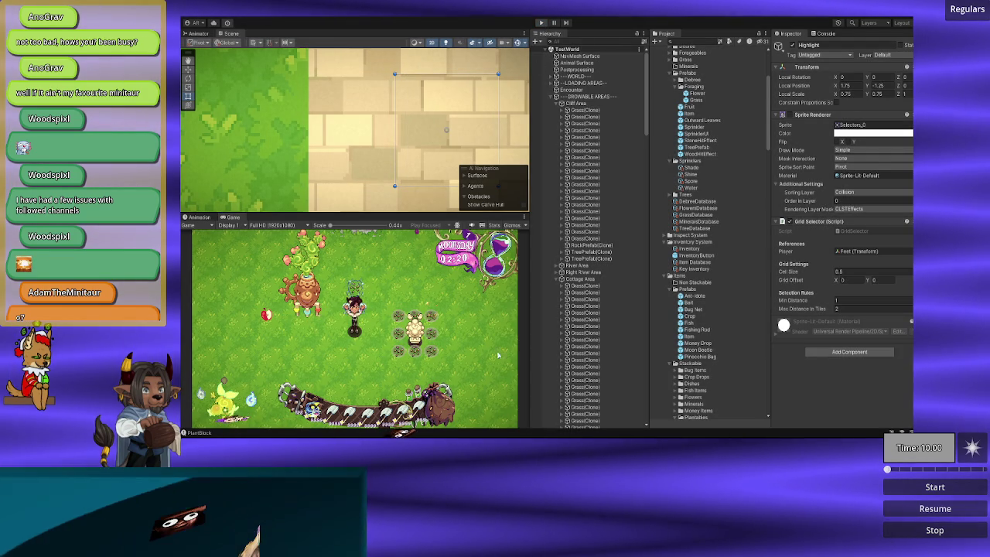
key("alt+Tab")
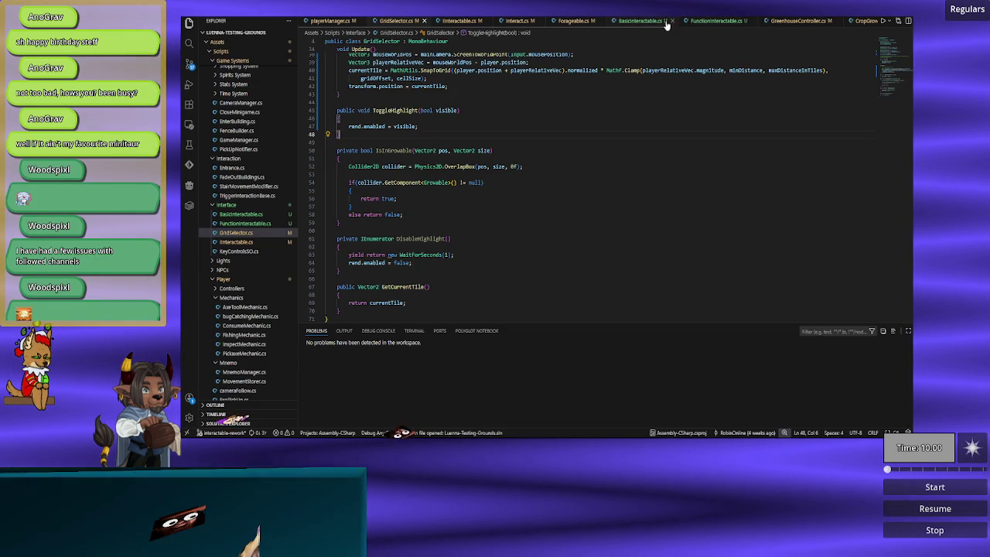
left_click(692, 25)
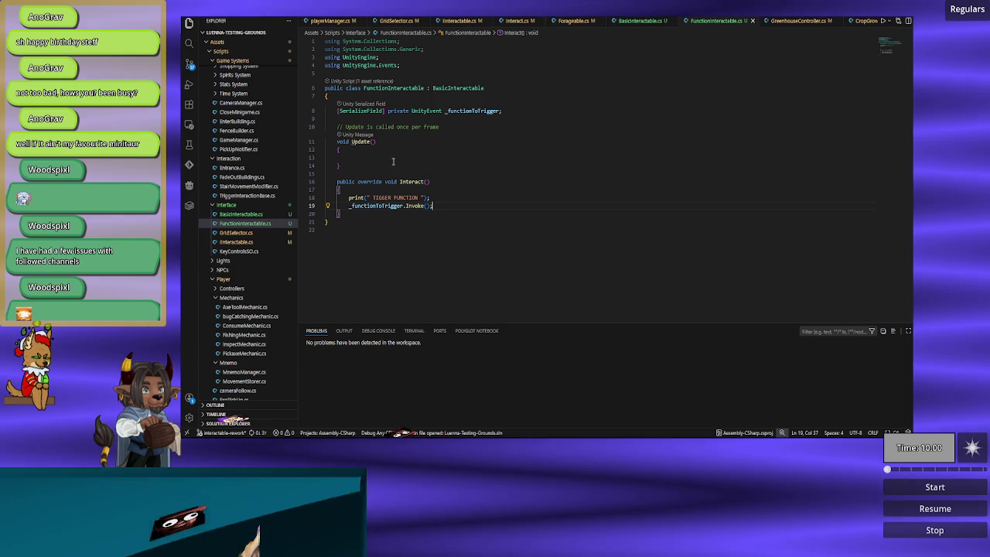
left_click(639, 20)
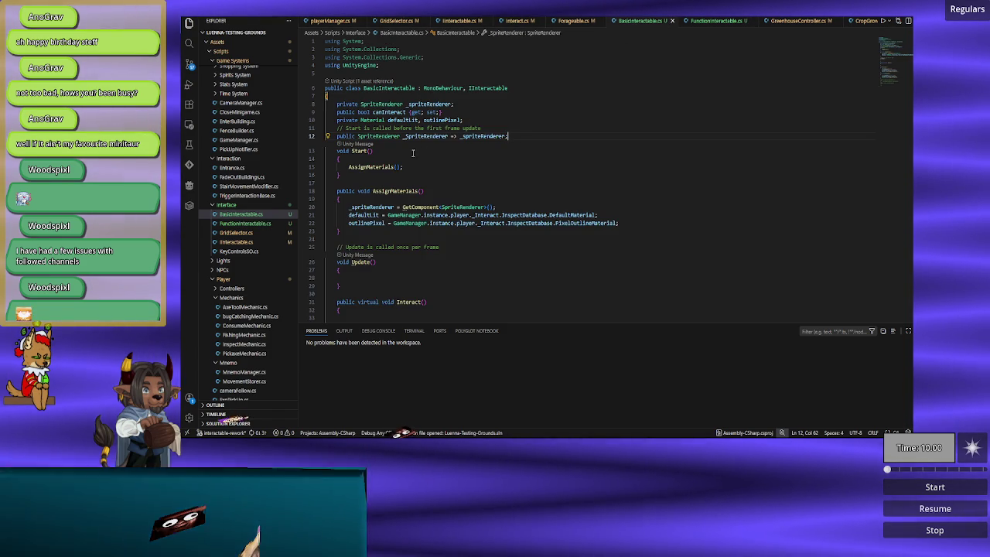
left_click_drag(410, 167, 342, 158)
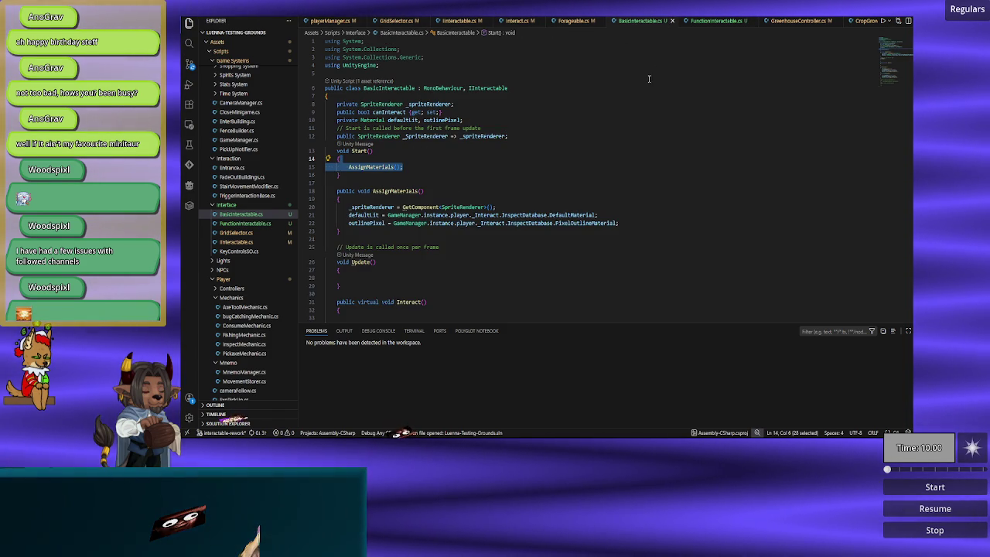
left_click(708, 21)
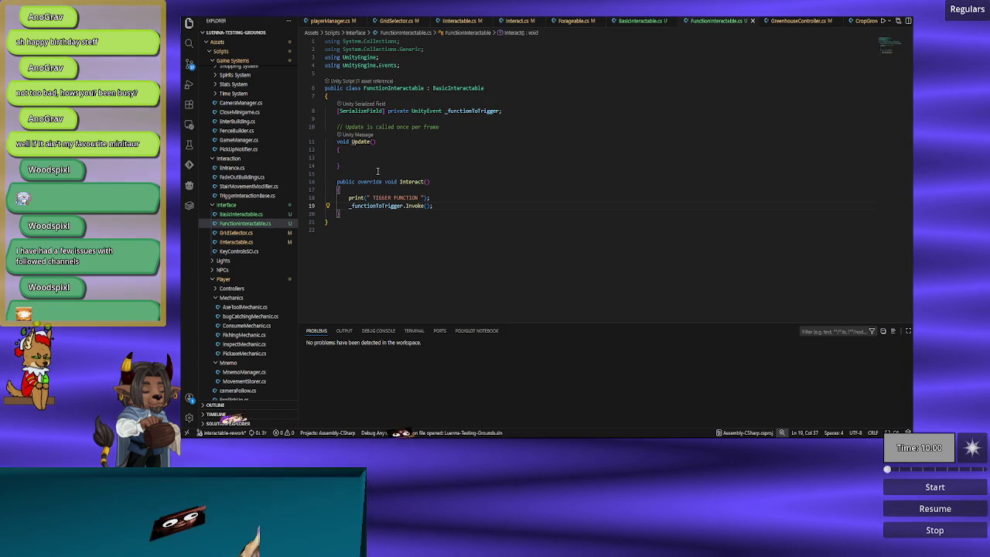
left_click(638, 20)
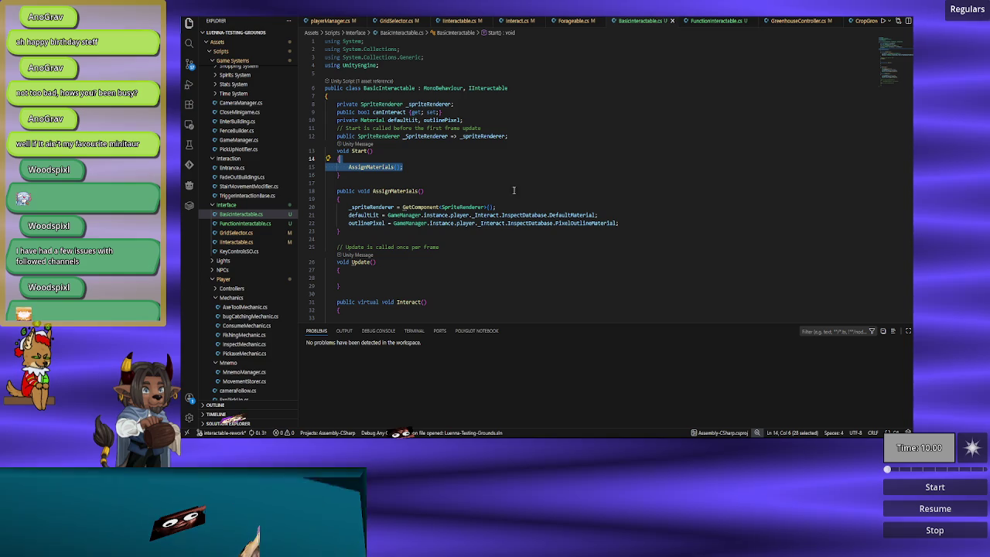
left_click(723, 26)
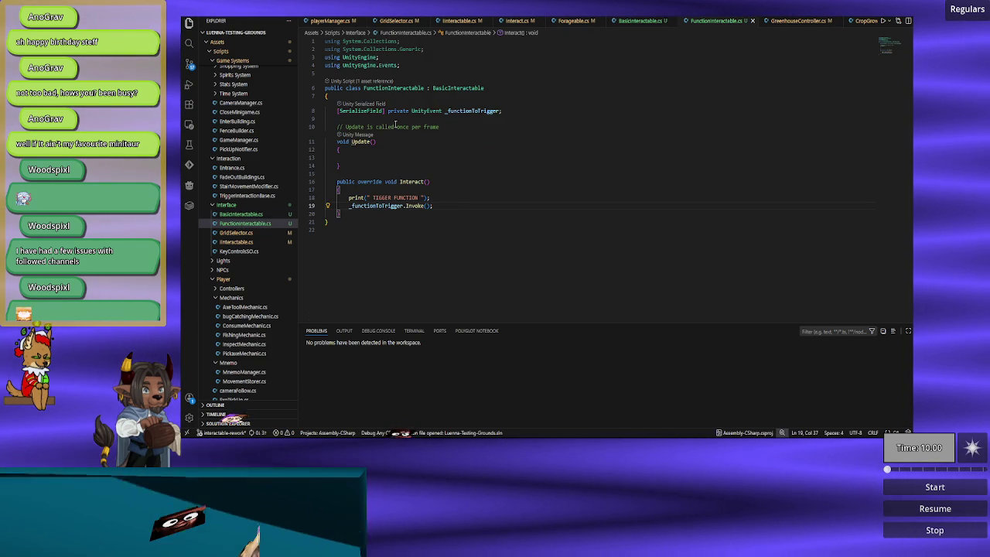
left_click(628, 26)
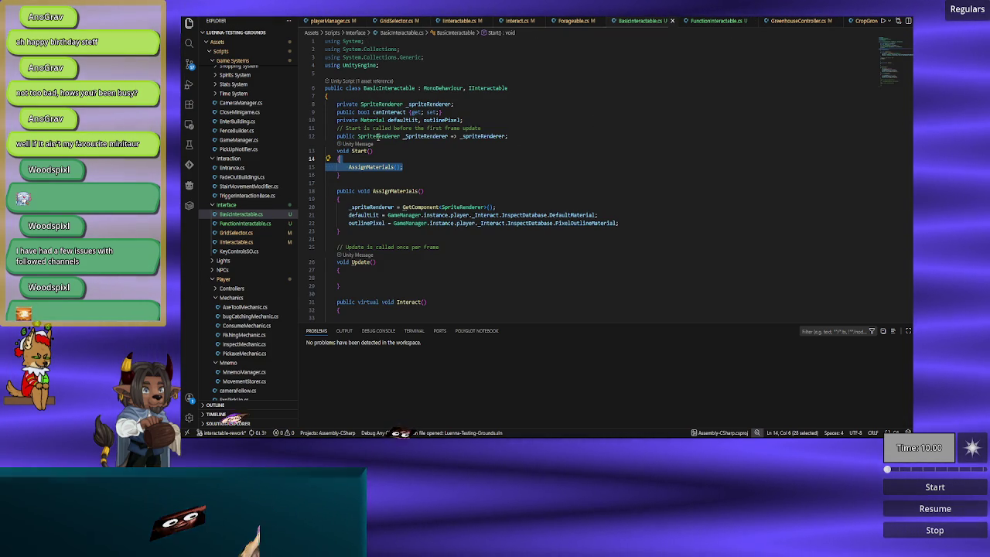
left_click(372, 181)
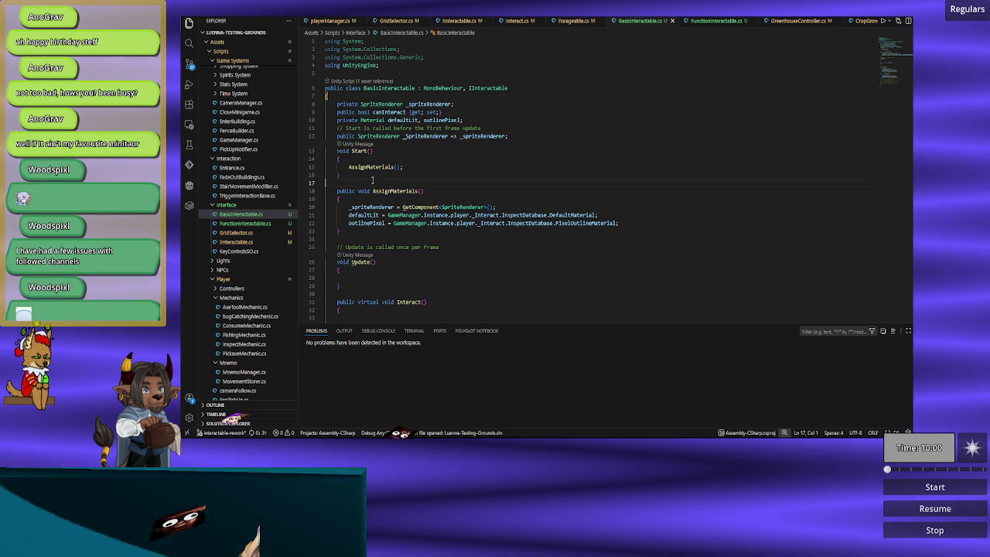
left_click(739, 23)
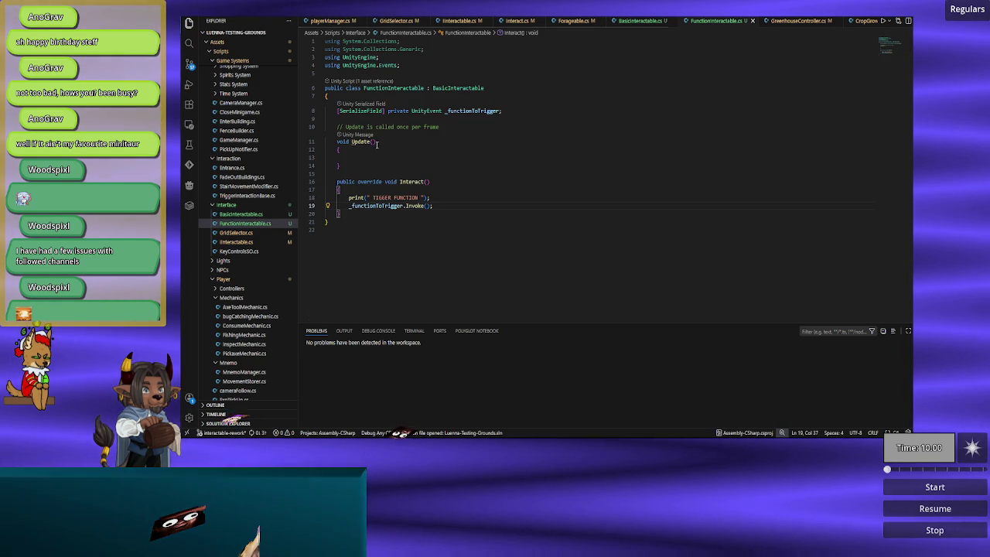
left_click(641, 25)
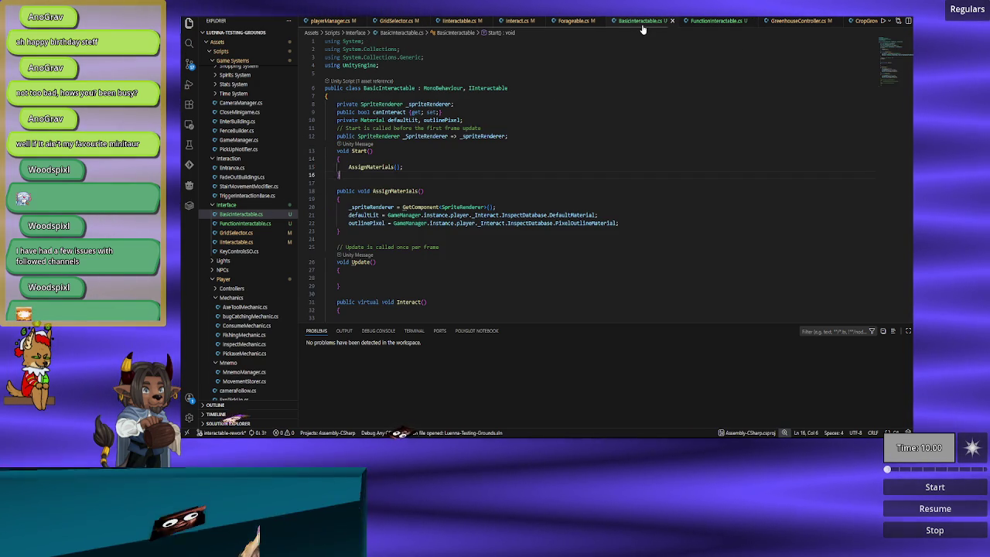
left_click(699, 24)
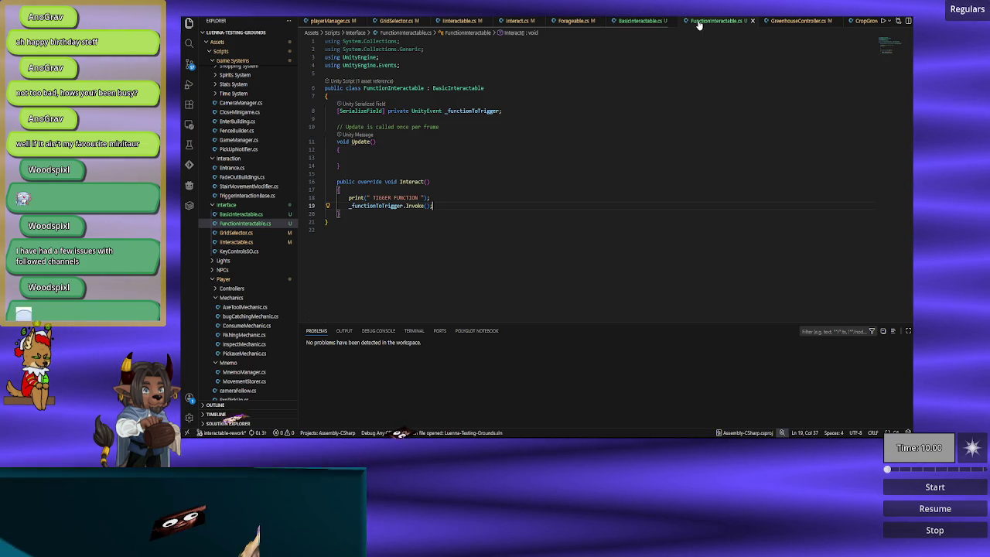
left_click(655, 23)
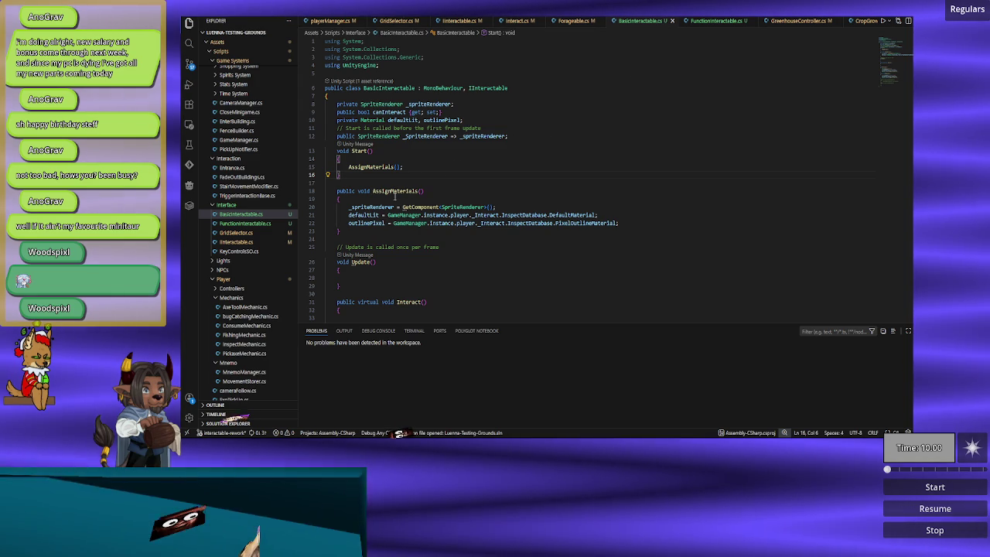
In Unity, pan the Scene view to the grassy area and select the sprinkler crank to show its Function Interactable component.
key("alt+Tab")
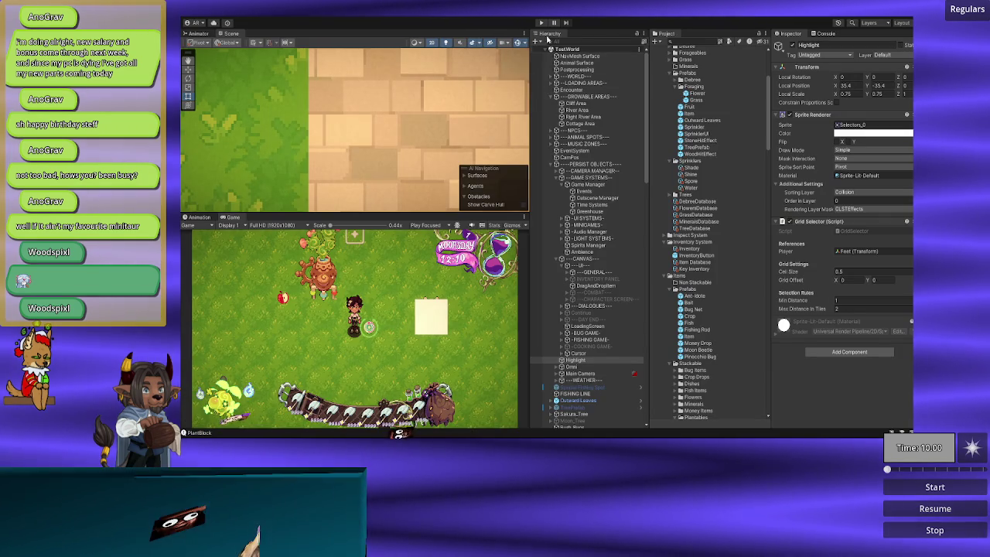
scroll(302, 151, "down", 5)
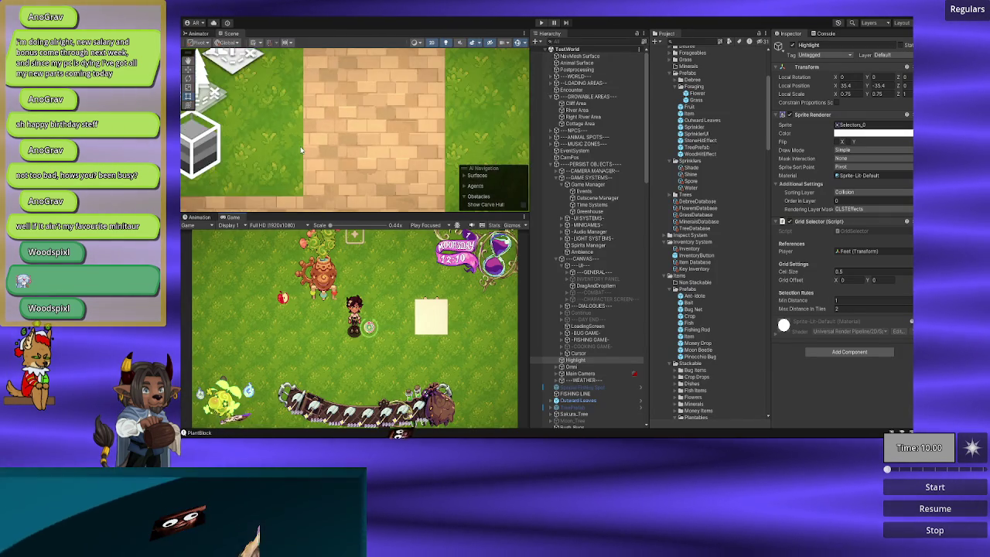
scroll(302, 151, "up", 5)
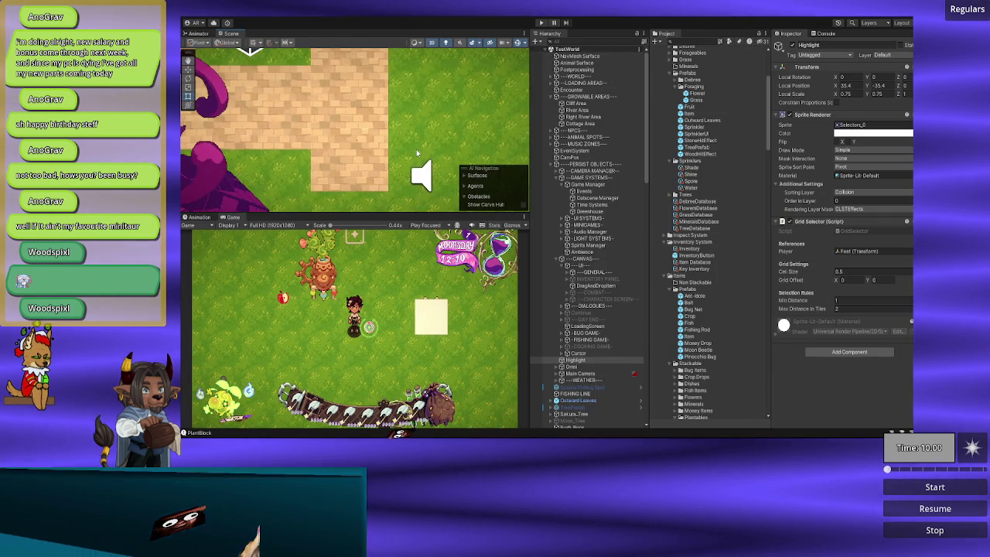
mouse_move(421, 135)
left_mouse_down()
mouse_move(309, 85)
mouse_move(279, 108)
mouse_move(244, 73)
left_mouse_up()
mouse_move(385, 210)
left_mouse_down()
mouse_move(402, 106)
mouse_move(343, 155)
mouse_move(364, 148)
left_mouse_up()
scroll(363, 148, "up", 5)
left_click(332, 130)
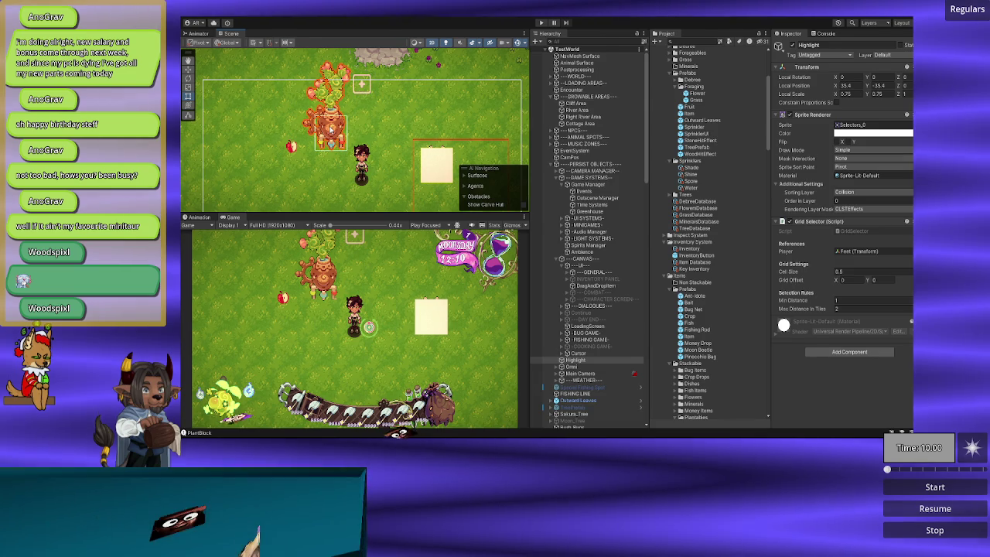
scroll(808, 232, "down", 3)
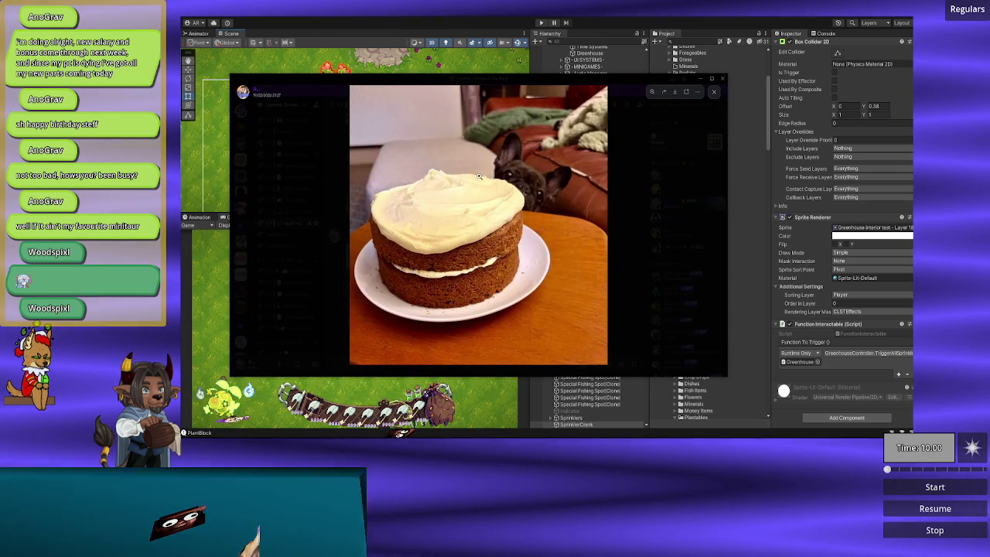
Zoom the enlarged cake photo in and out, then close the photo viewer to reveal Unity.
scroll(526, 192, "up", 5)
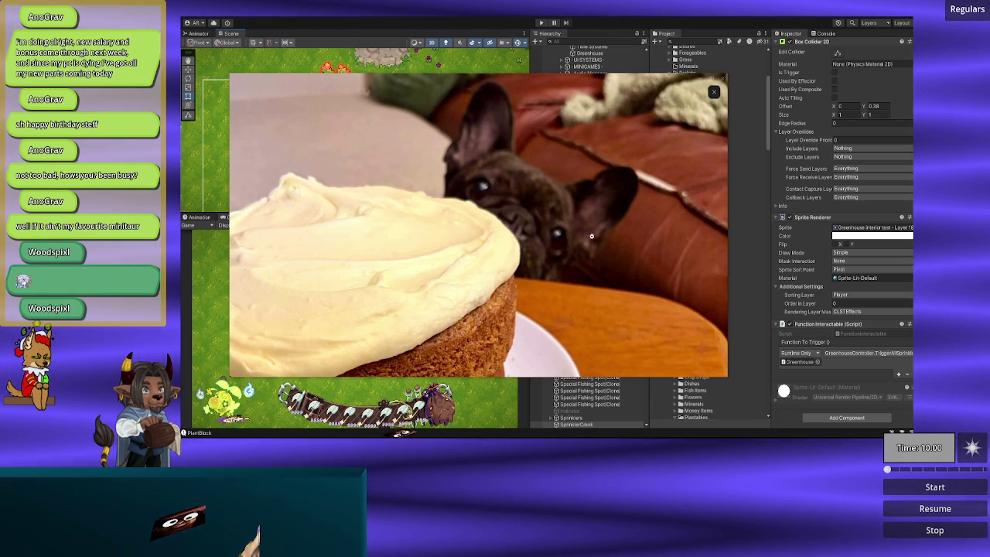
scroll(545, 281, "down", 5)
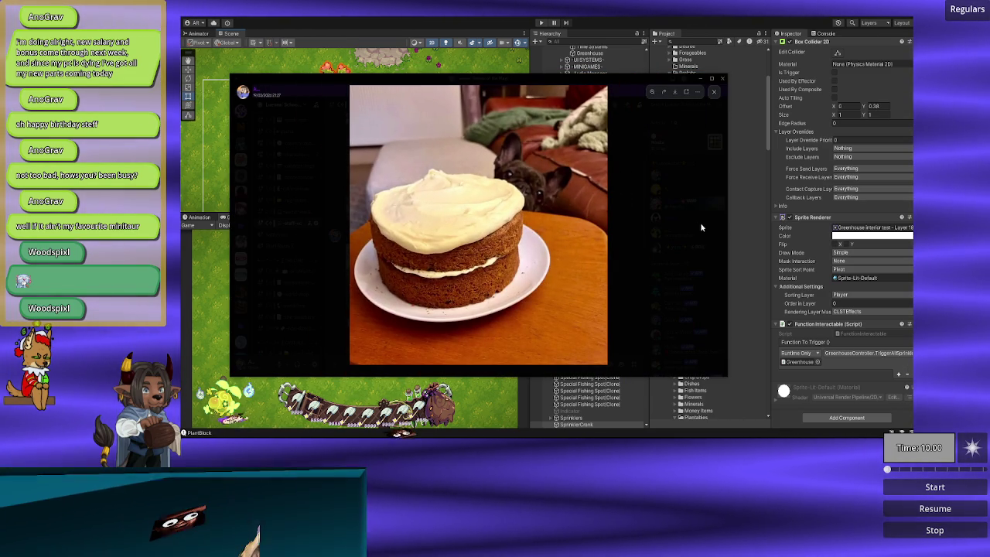
left_click(479, 83)
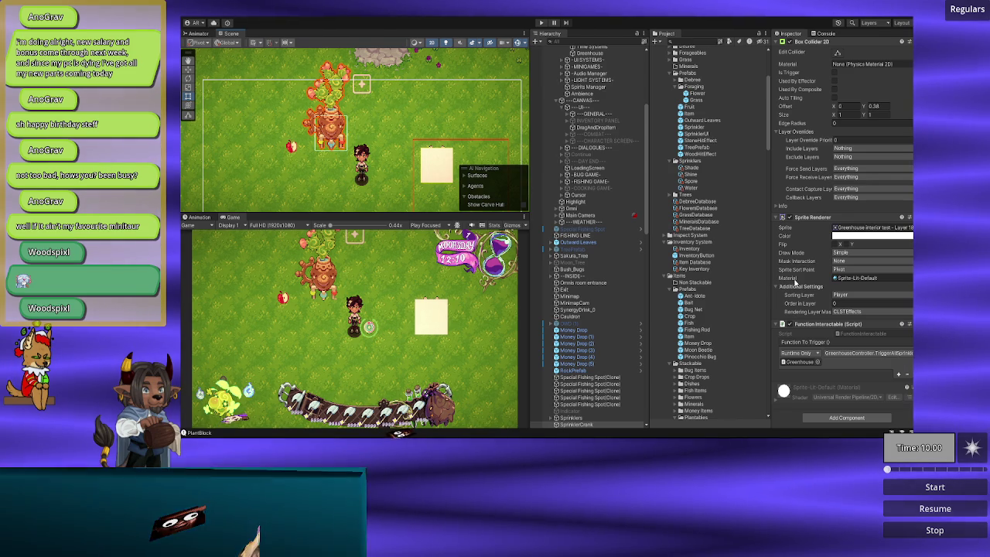
Switch from Unity to Visual Studio Code showing BasicInteractable.cs.
key("alt+Tab")
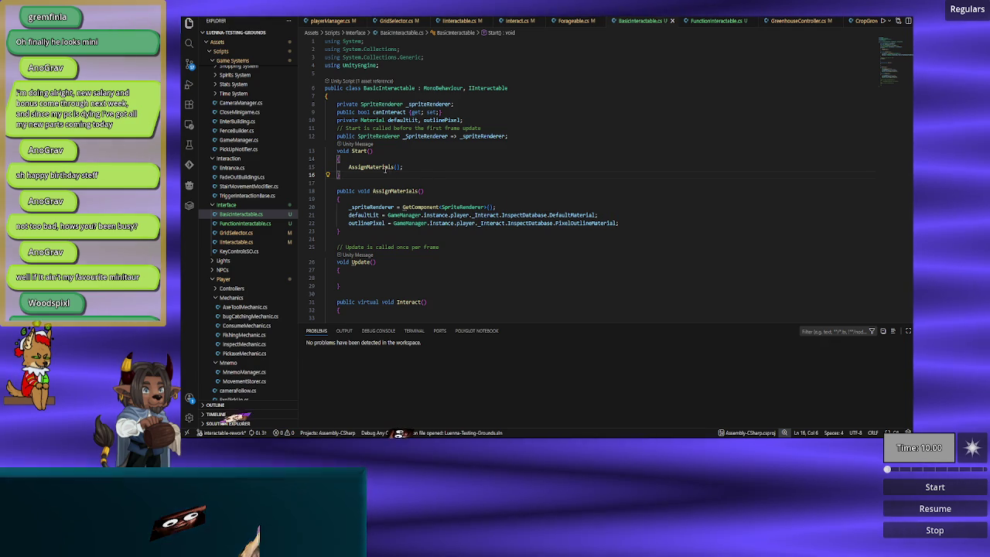
Glance back at the Unity editor, then return to BasicInteractable.cs in Visual Studio Code.
left_click(417, 166)
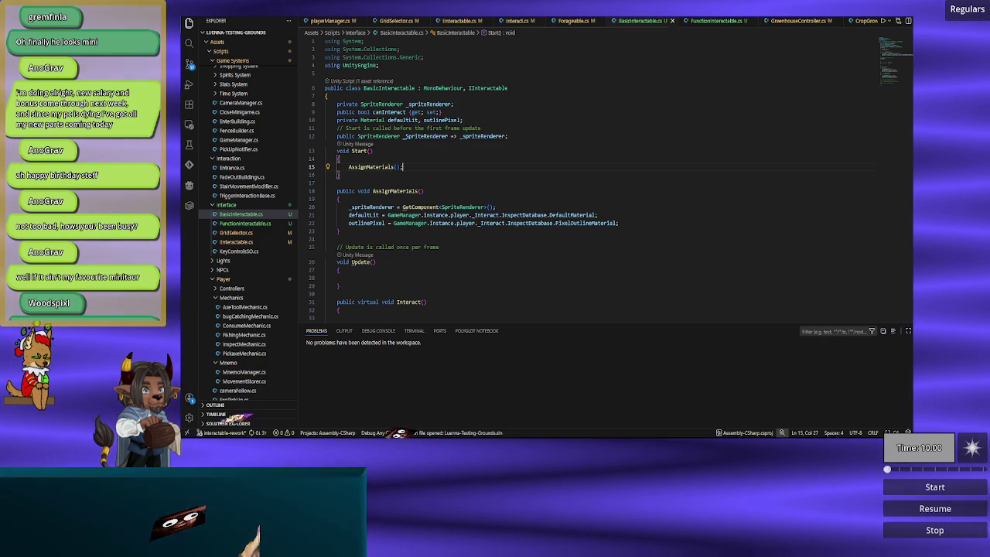
mouse_move(495, 434)
left_click(495, 418)
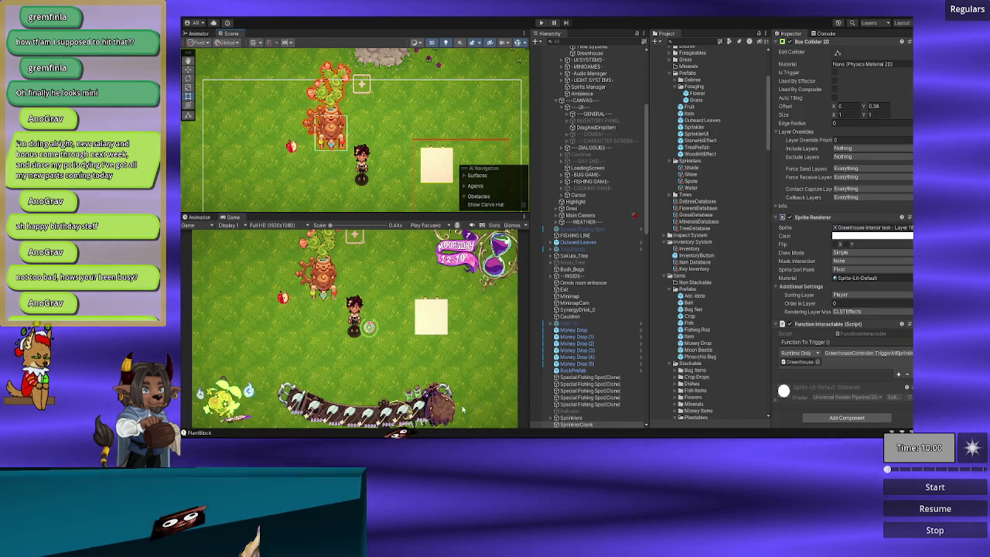
key("alt+Tab")
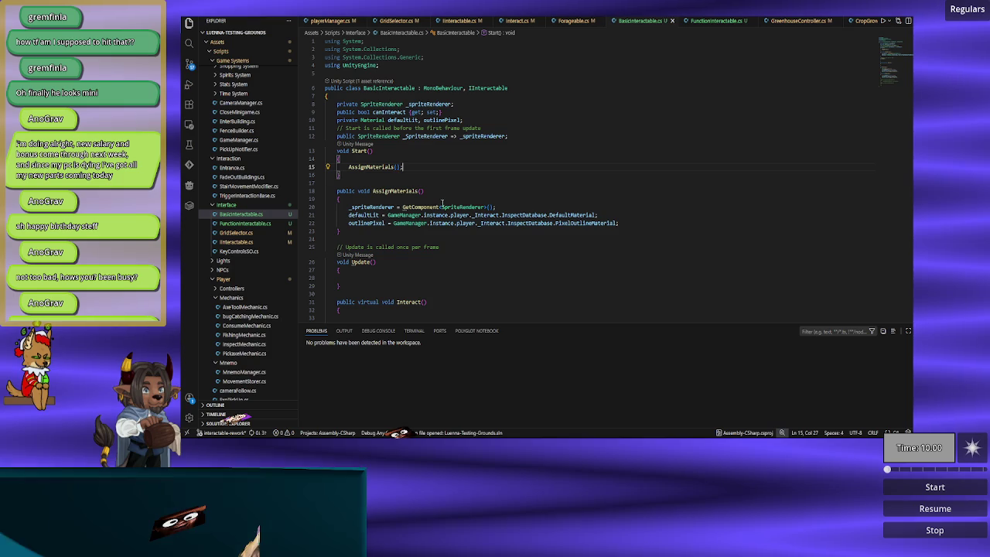
Mark the private _spriteRenderer field on line 8 as [SerializeField] and return to Unity.
left_click(465, 102)
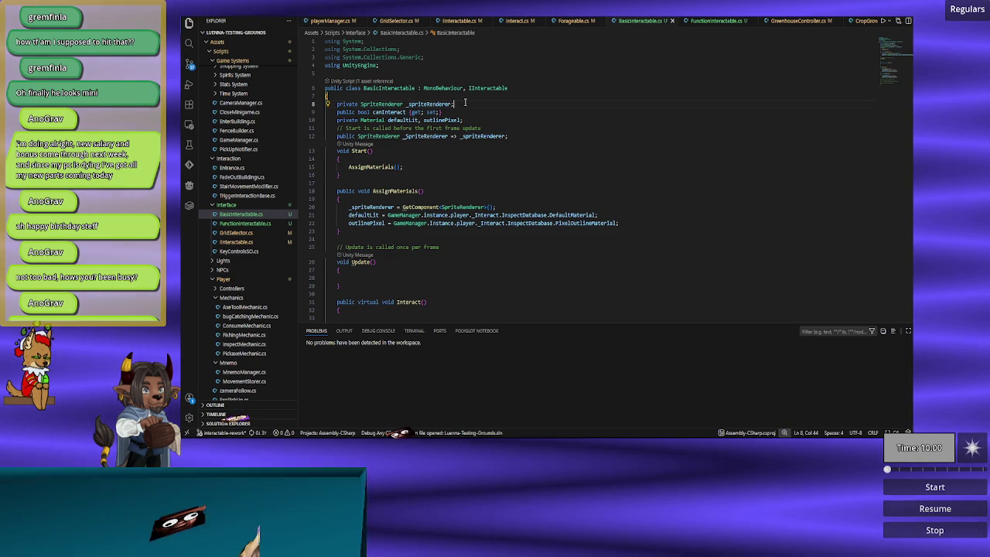
key("Home")
type("[ser")
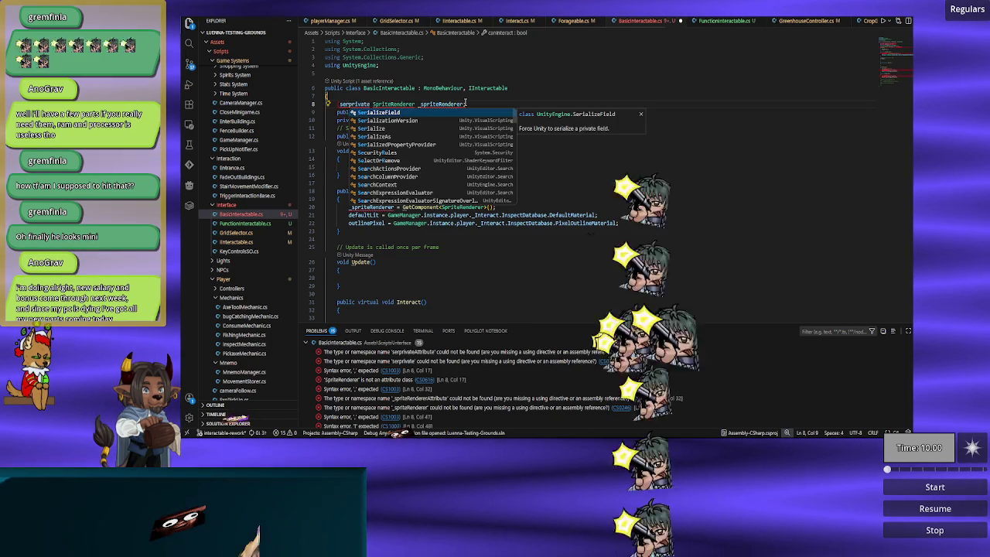
key("Tab")
type("]")
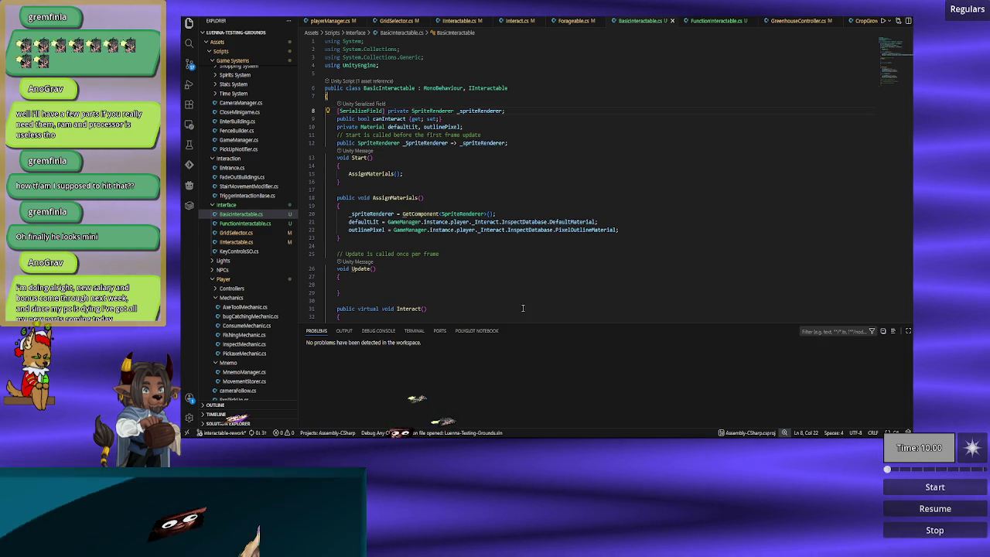
key("alt+Tab")
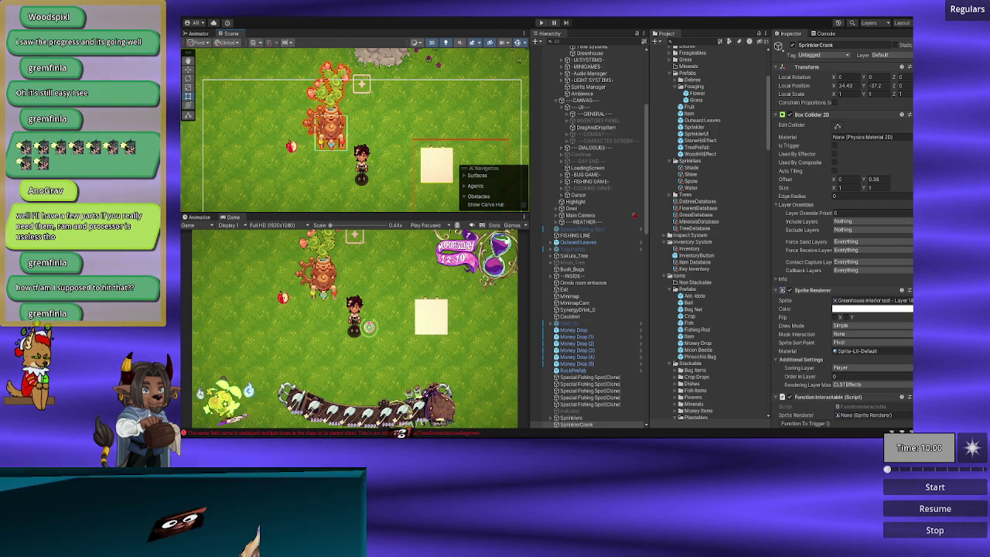
left_click(541, 23)
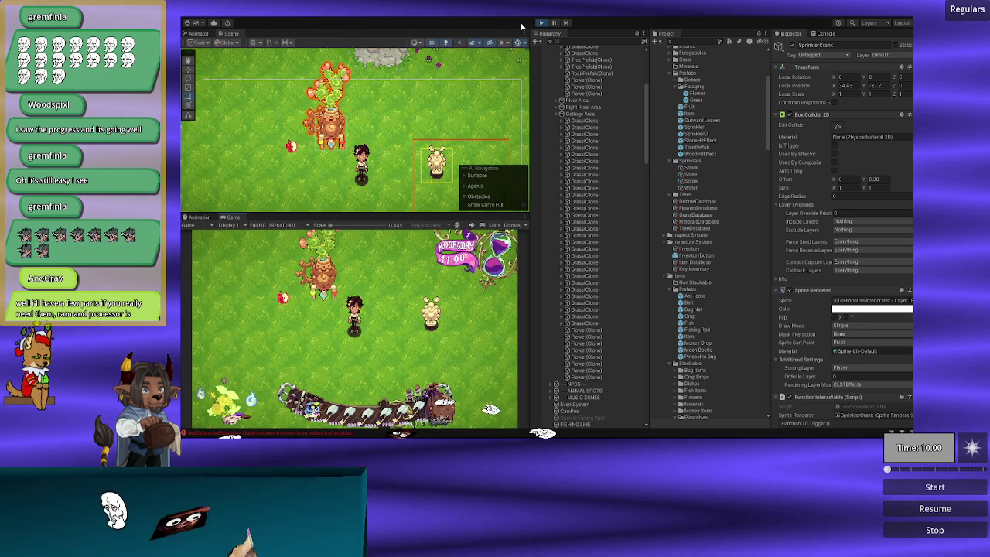
left_click(543, 23)
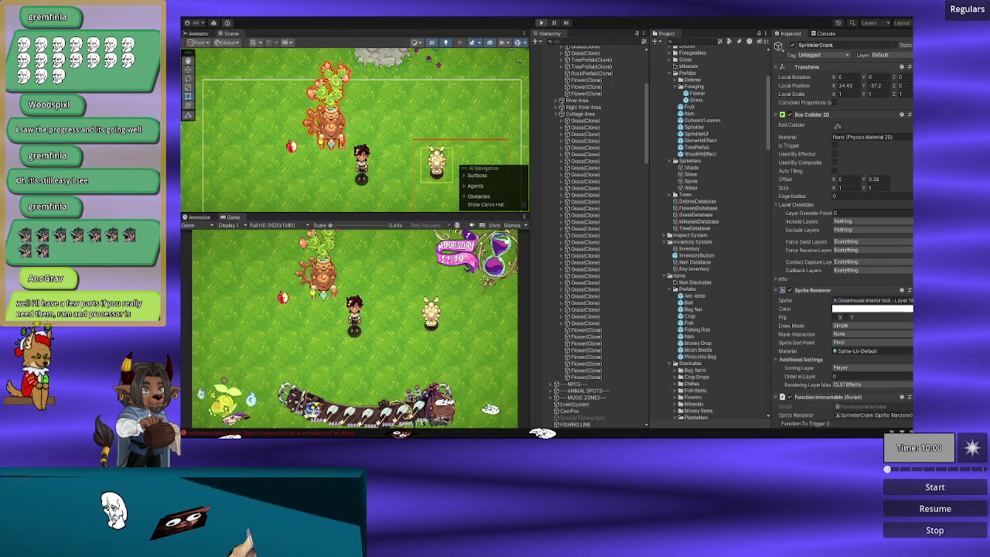
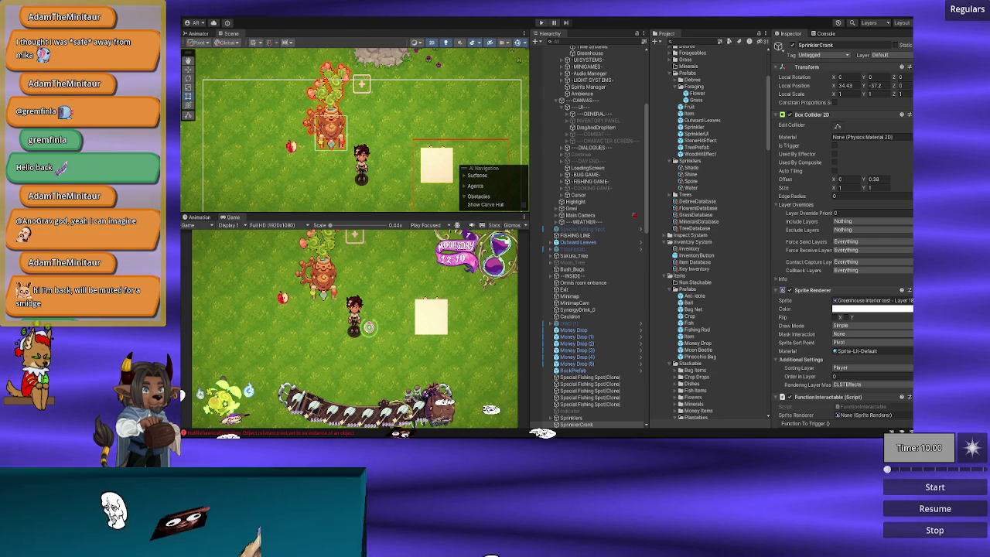
Review the BasicInteractable.cs code in Visual Studio Code.
key("alt+Tab")
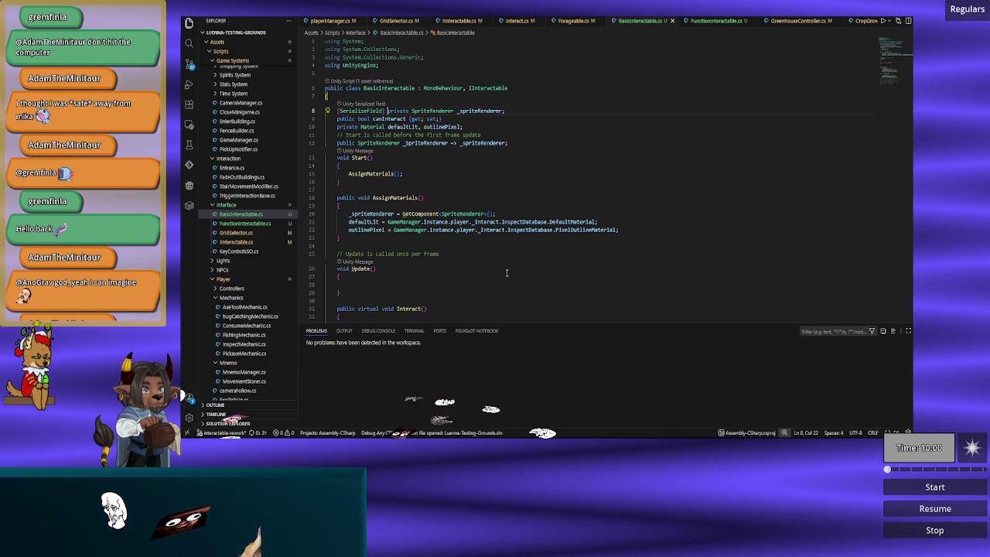
scroll(480, 147, "down", 5)
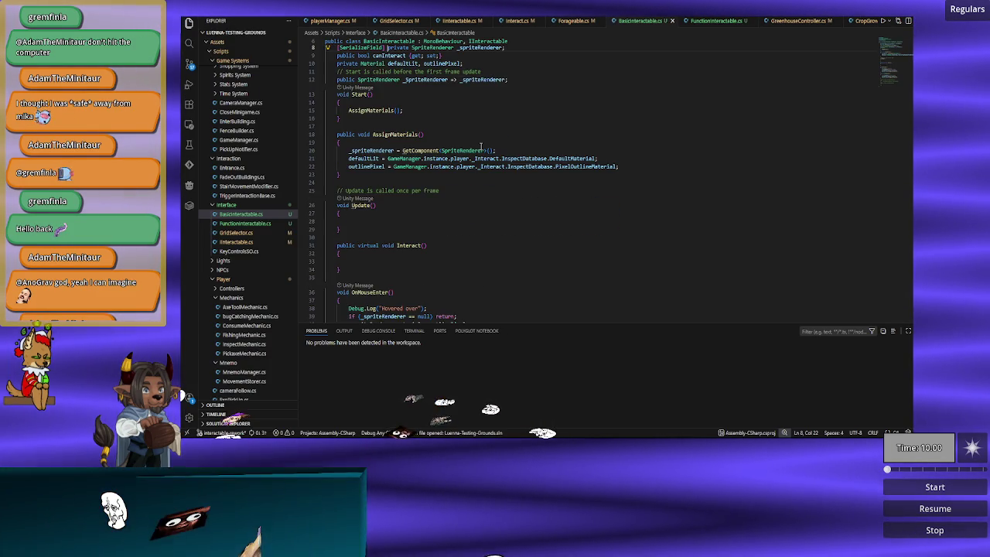
scroll(495, 156, "down", 1)
scroll(495, 156, "up", 5)
scroll(495, 157, "up", 1)
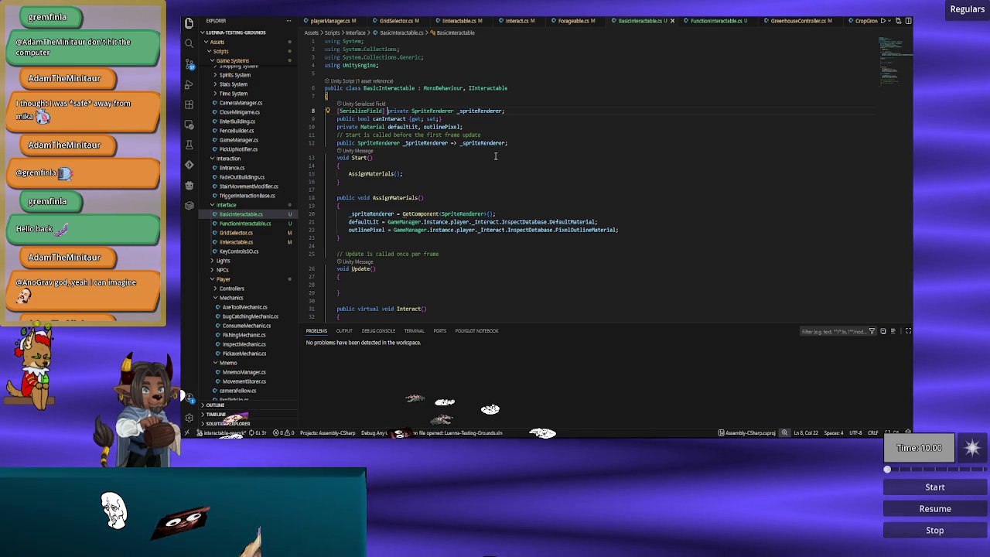
scroll(495, 156, "down", 3)
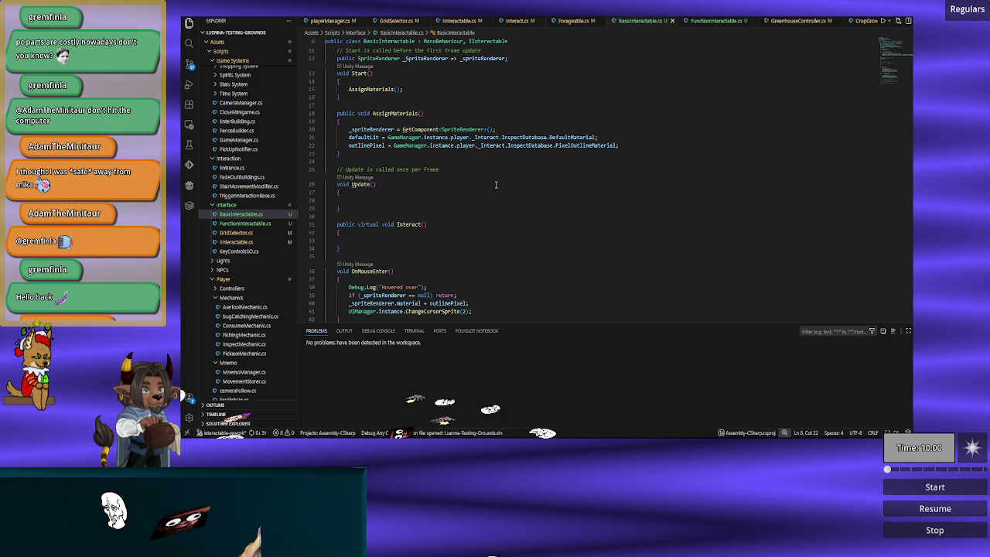
scroll(496, 184, "down", 3)
scroll(495, 184, "down", 3)
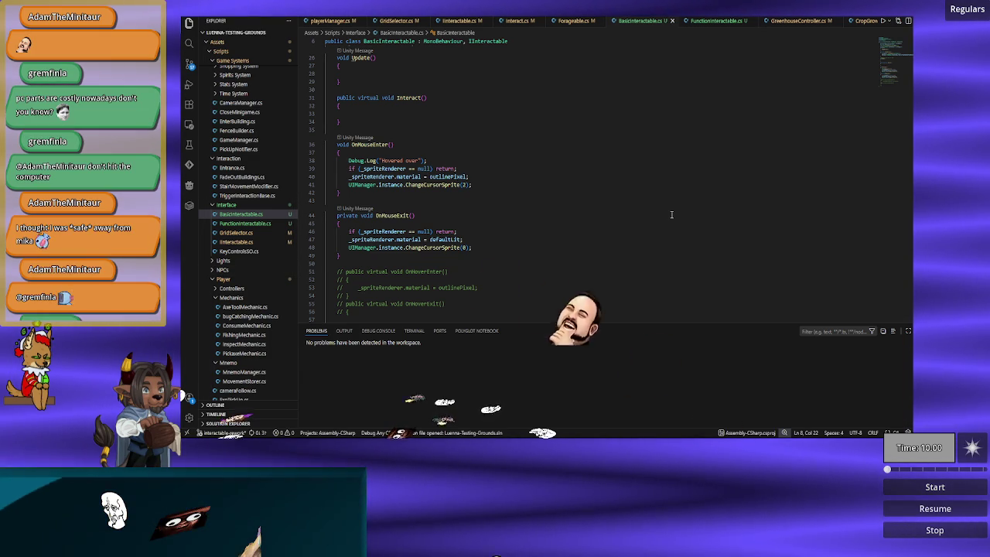
scroll(662, 217, "up", 5)
scroll(663, 219, "down", 4)
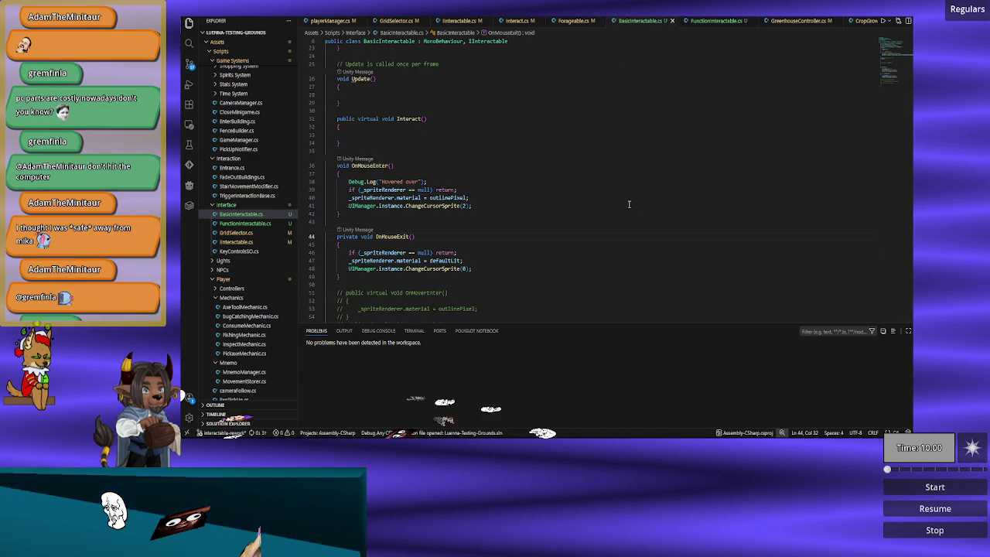
scroll(476, 222, "up", 7)
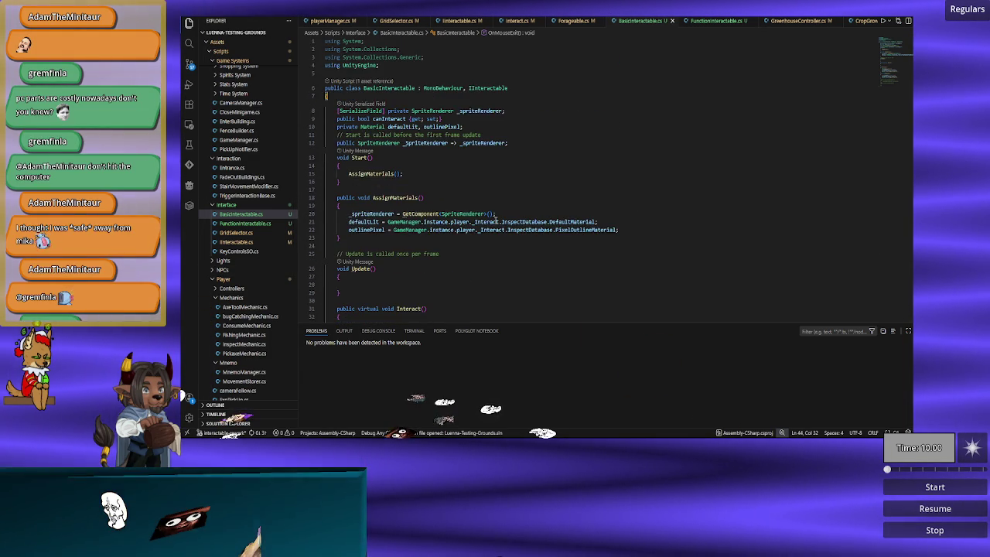
scroll(496, 222, "down", 5)
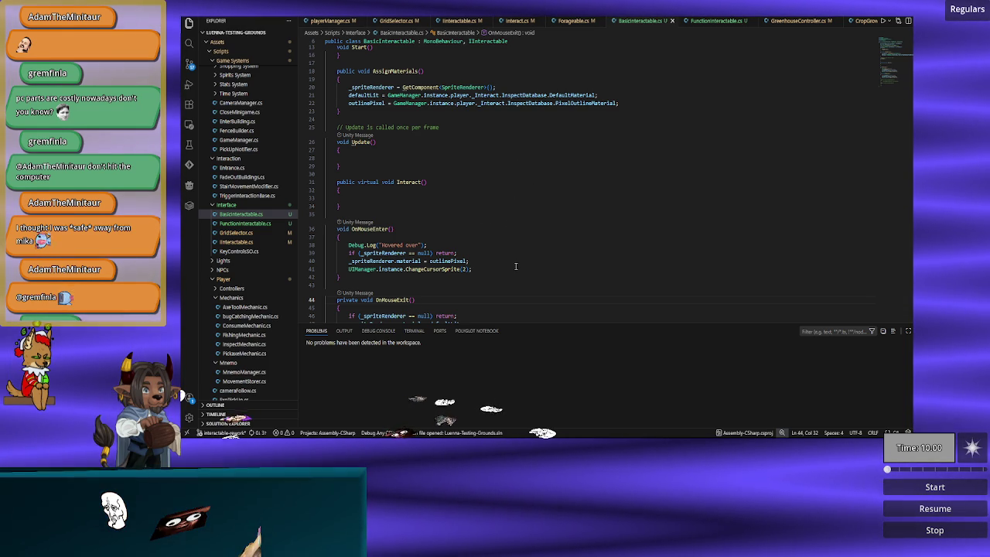
scroll(512, 251, "up", 4)
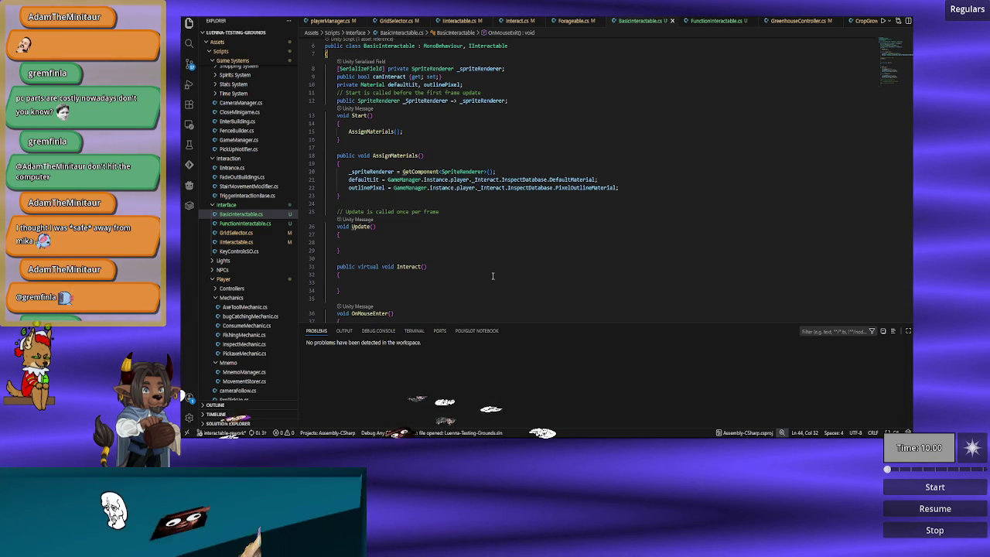
Compare FunctionInteractable.cs with BasicInteractable.cs, then return to the Unity scene.
key("alt+Tab")
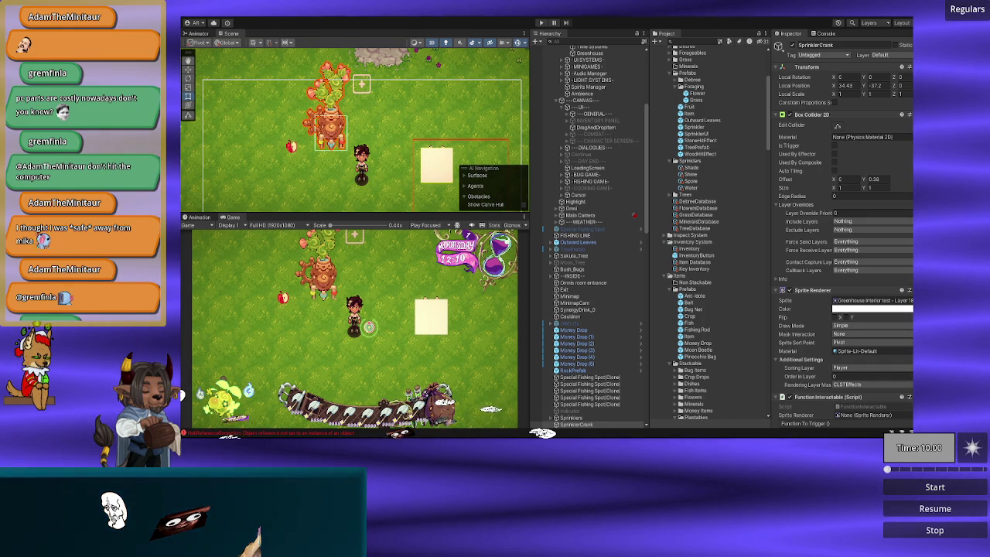
left_click(473, 396)
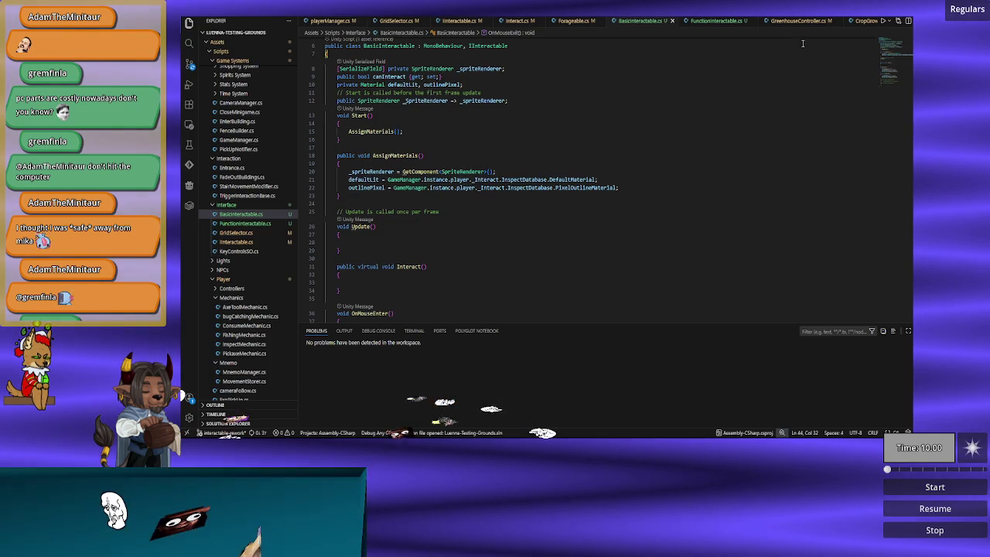
left_click(704, 25)
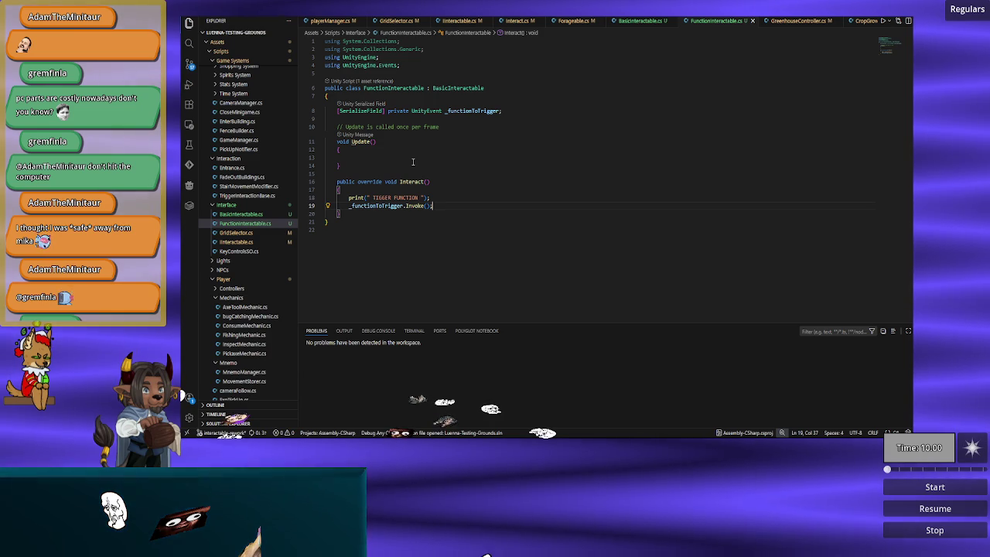
left_click(641, 21)
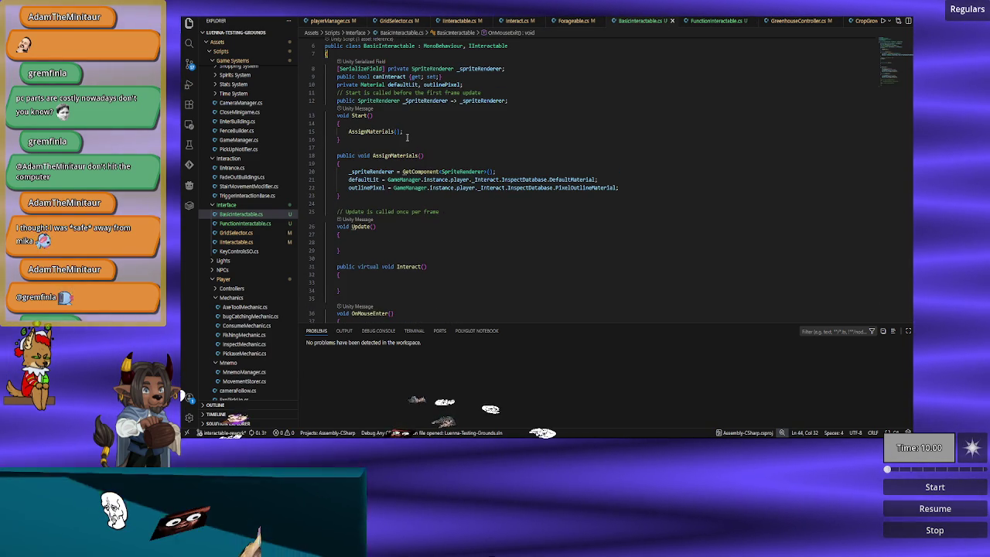
key("alt+Tab")
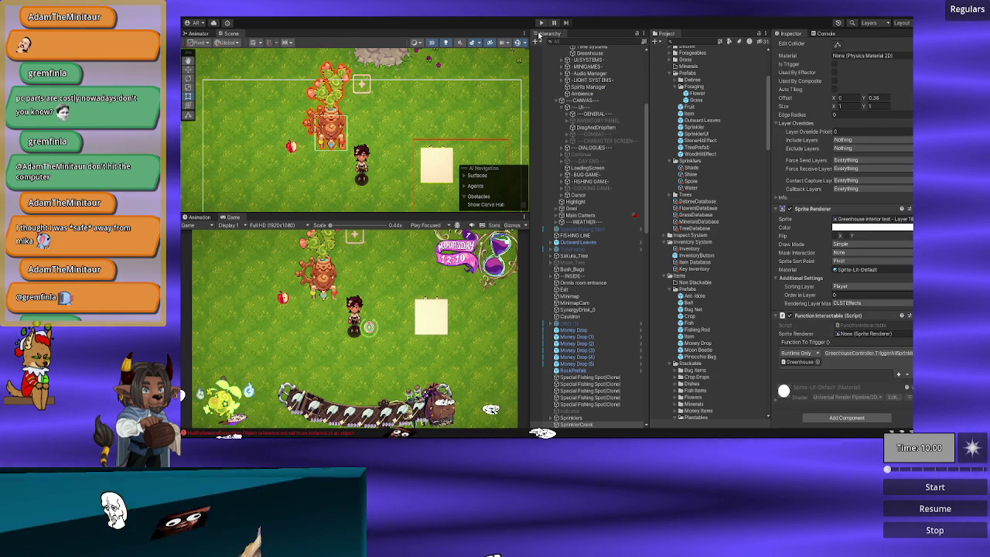
Play-test the hover outlines and object interaction twice, then stop the game.
left_click(540, 23)
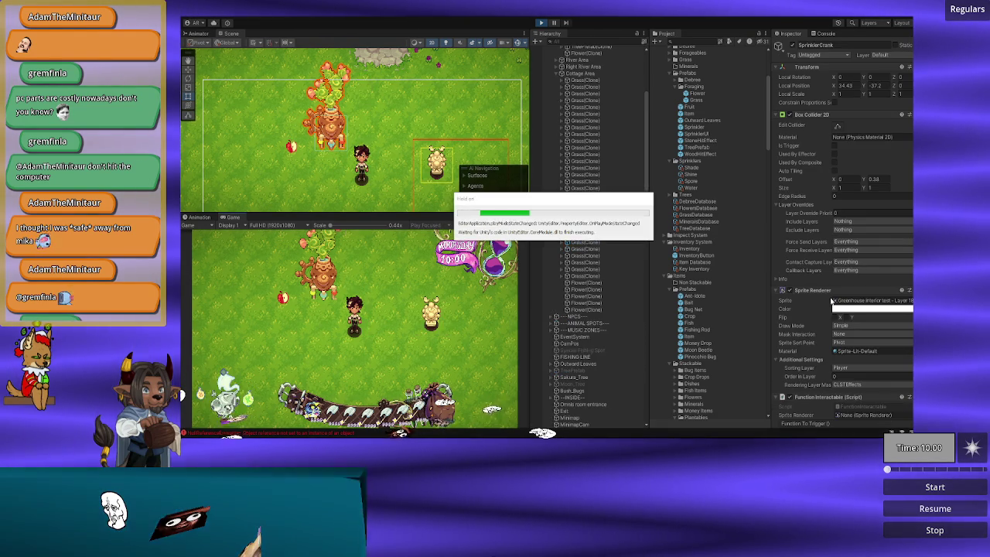
scroll(810, 290, "down", 3)
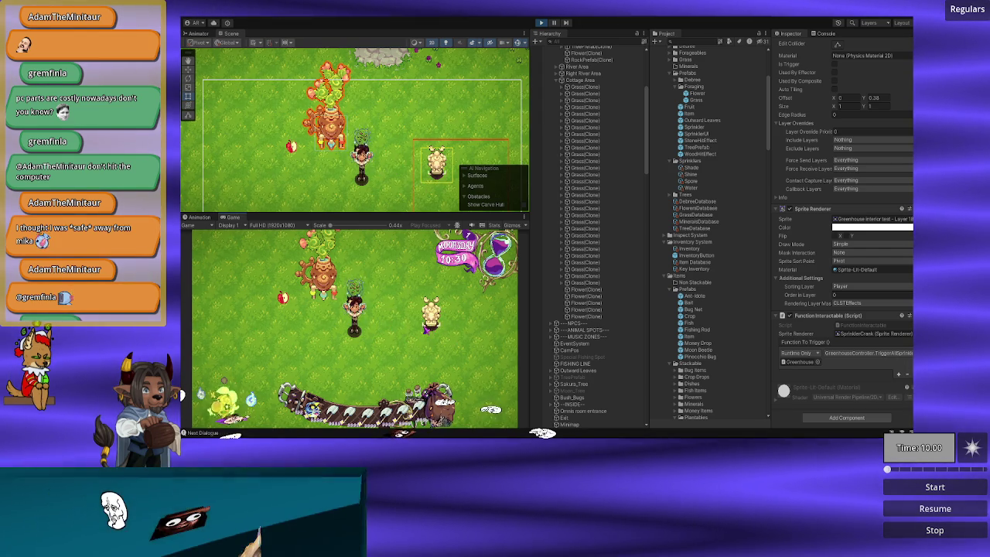
left_click(540, 24)
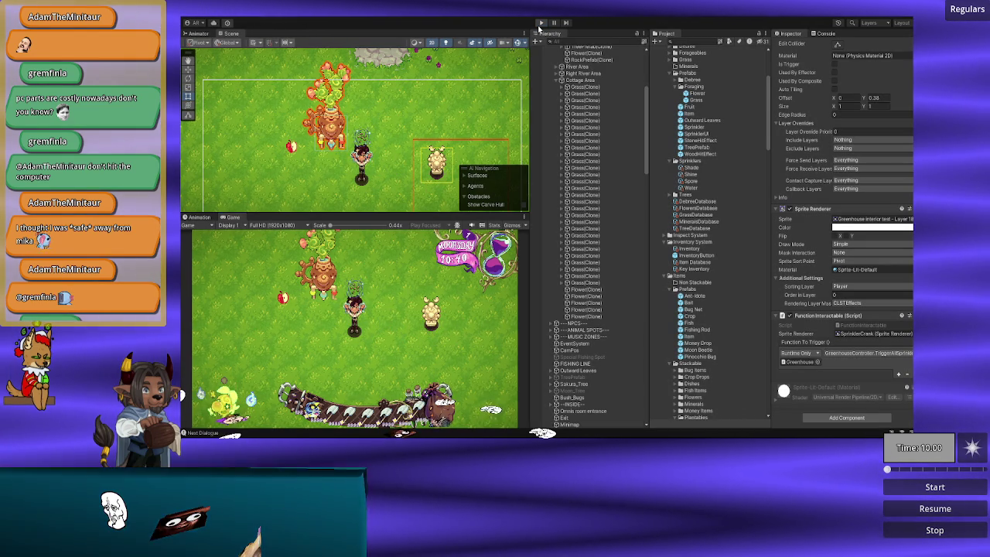
left_click(540, 24)
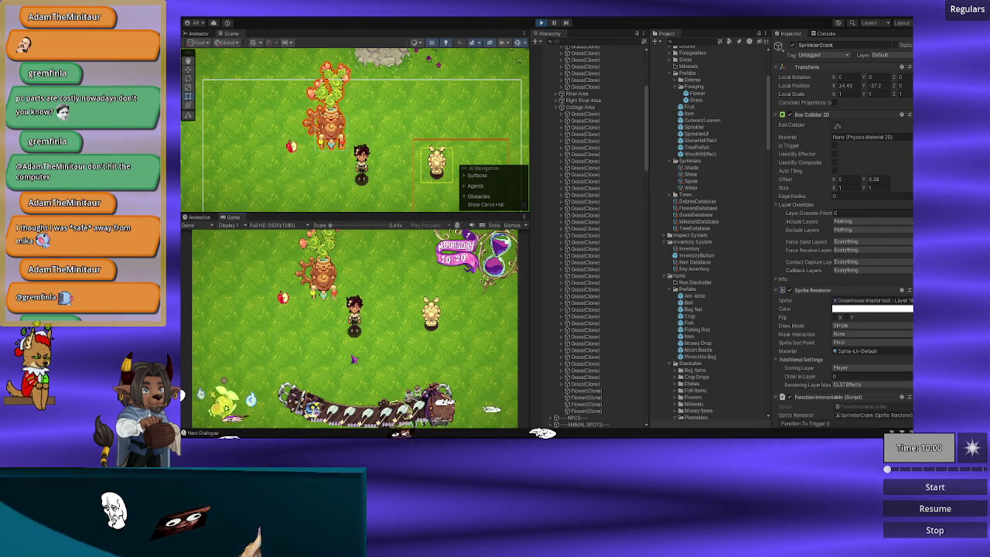
scroll(892, 372, "down", 3)
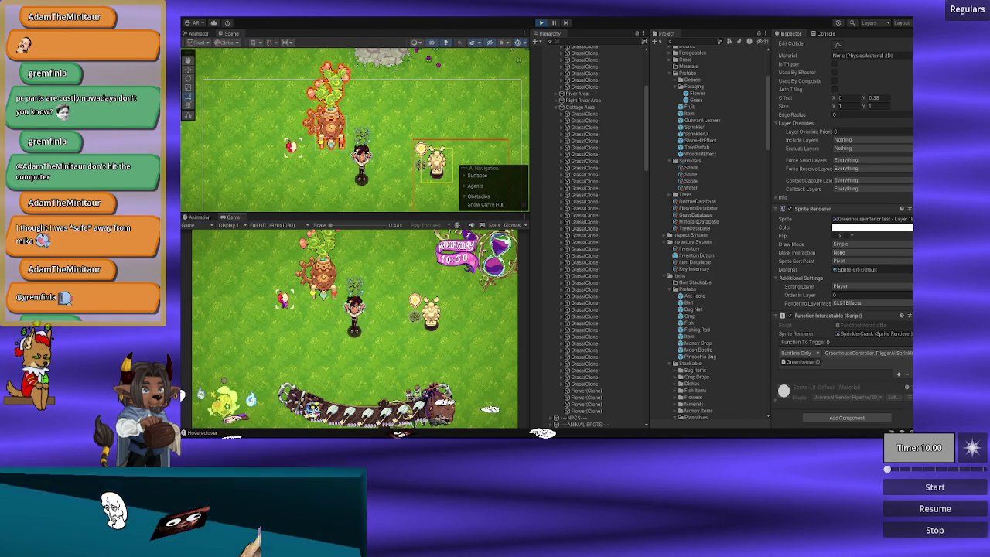
left_click(285, 301)
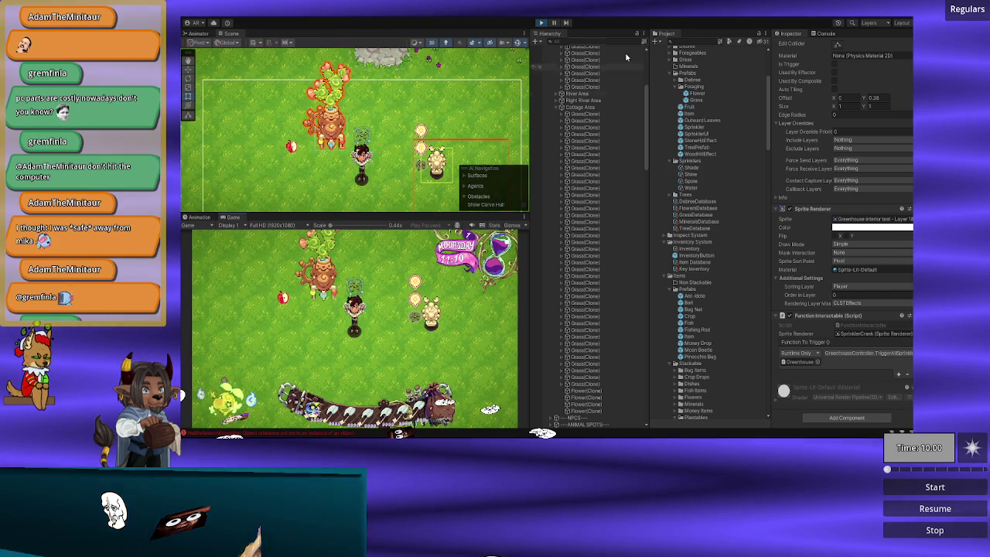
left_click(542, 23)
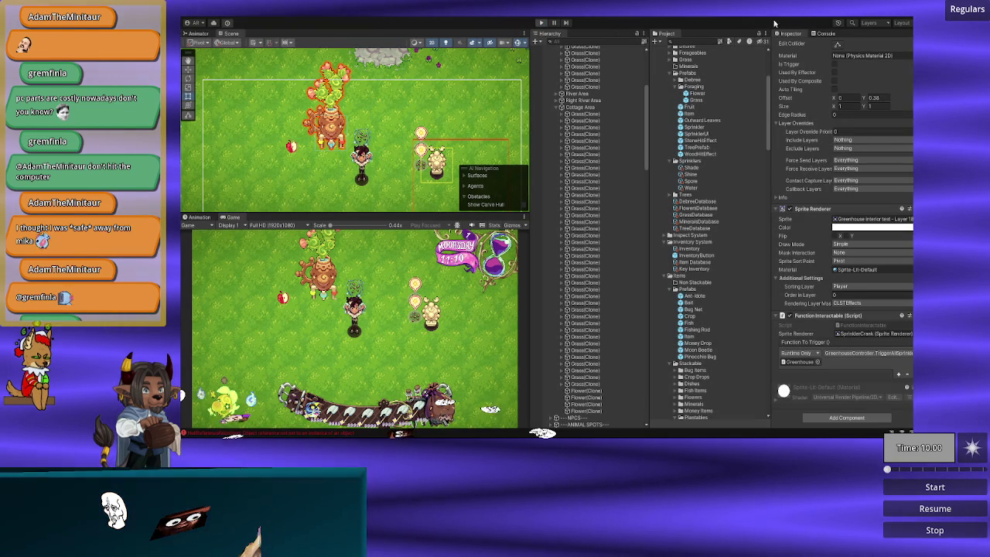
key("alt+Tab")
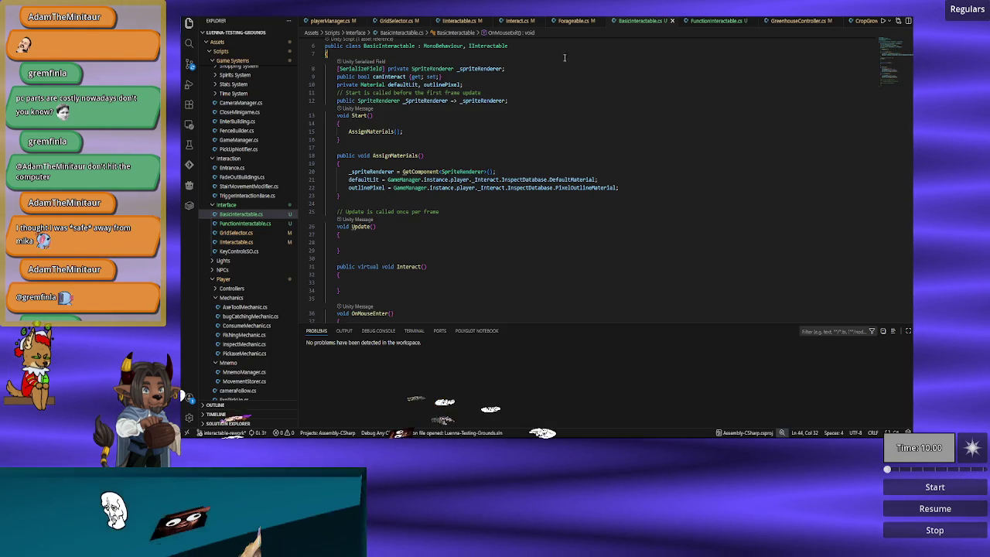
scroll(572, 170, "up", 2)
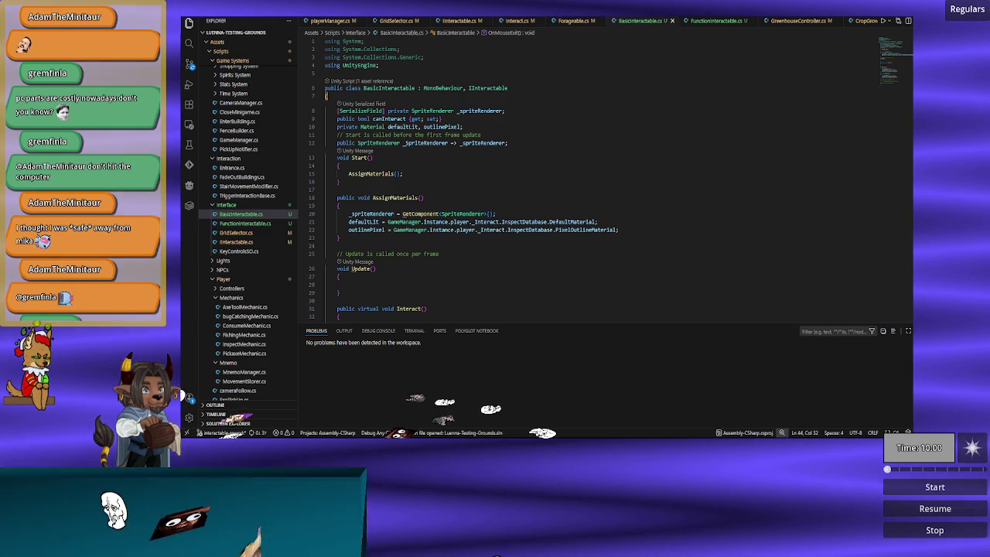
key("alt+Tab")
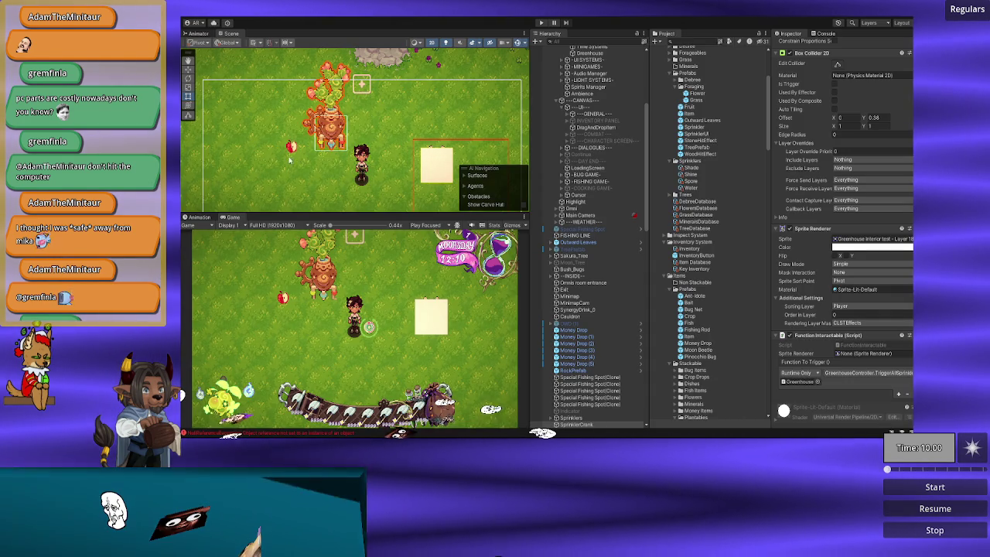
left_click(291, 148)
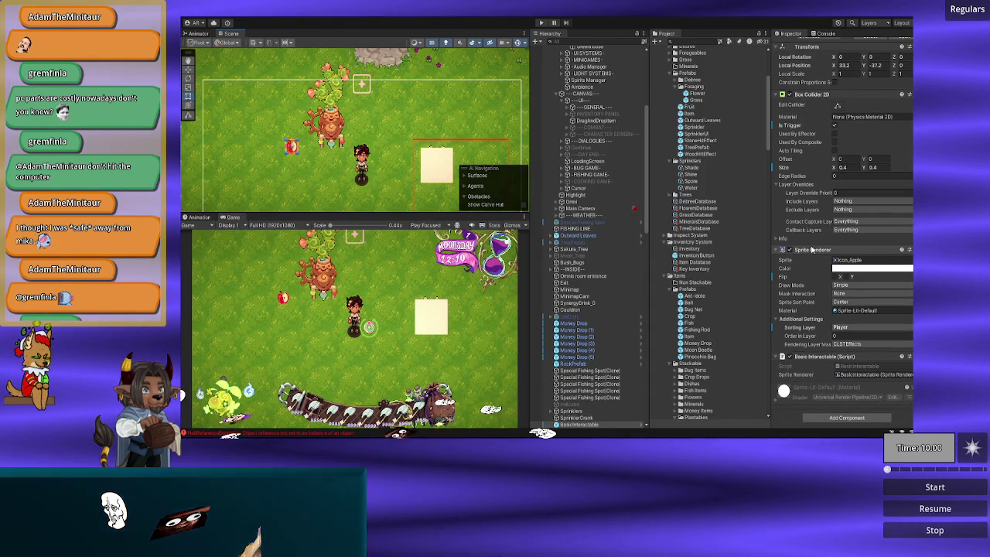
scroll(806, 171, "up", 2)
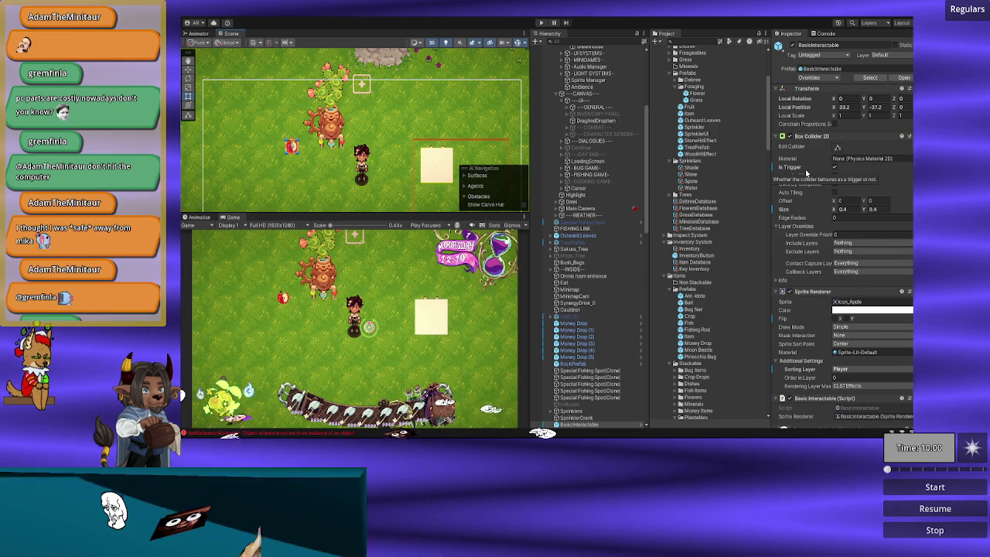
scroll(806, 171, "down", 2)
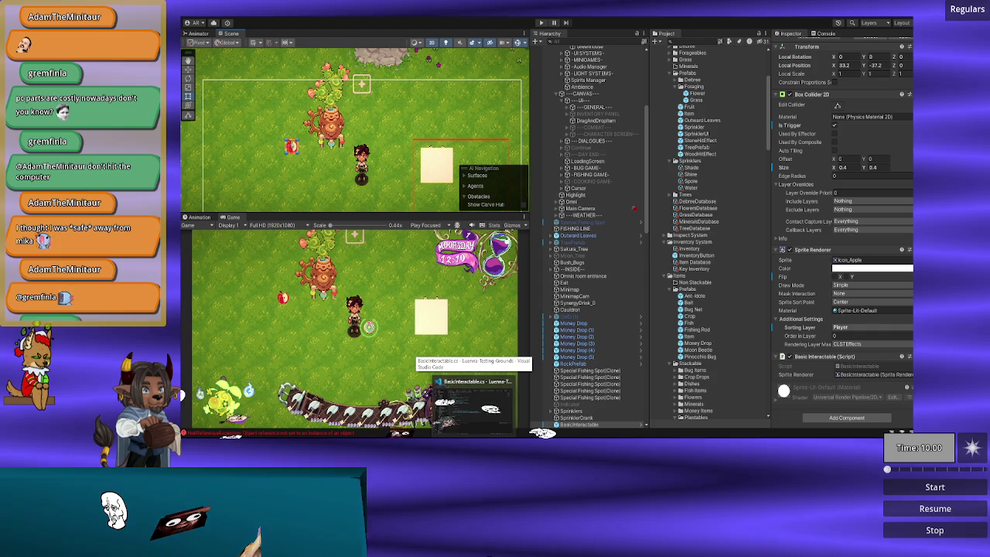
left_click(471, 398)
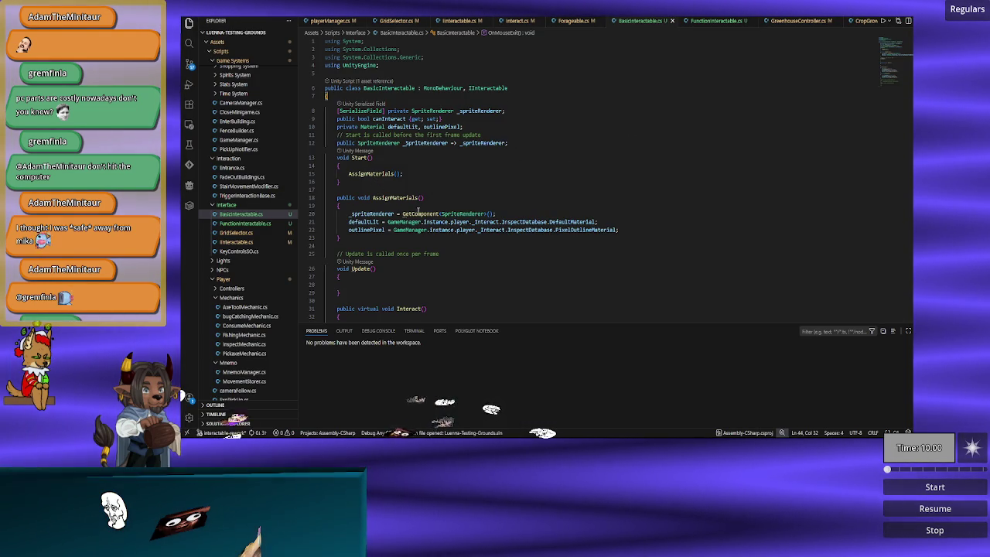
Delete the empty Update method and its comment, then save BasicInteractable.cs.
scroll(417, 210, "down", 4)
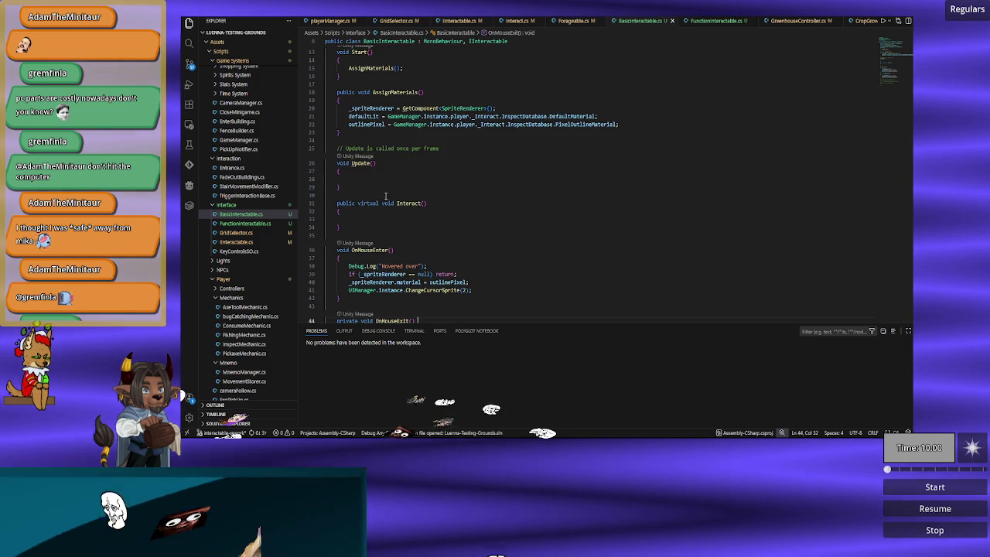
left_click_drag(357, 198, 357, 141)
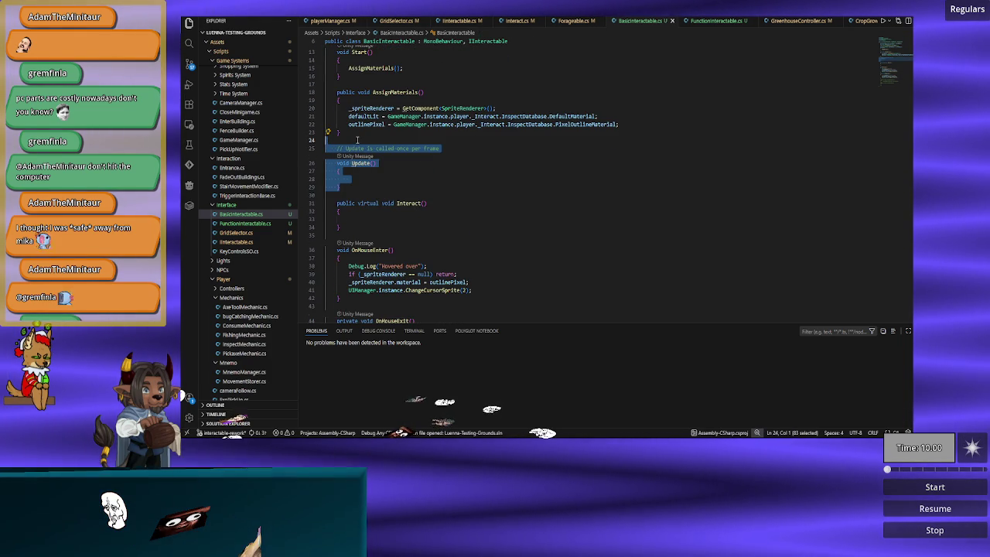
key("Delete")
key("ctrl+s")
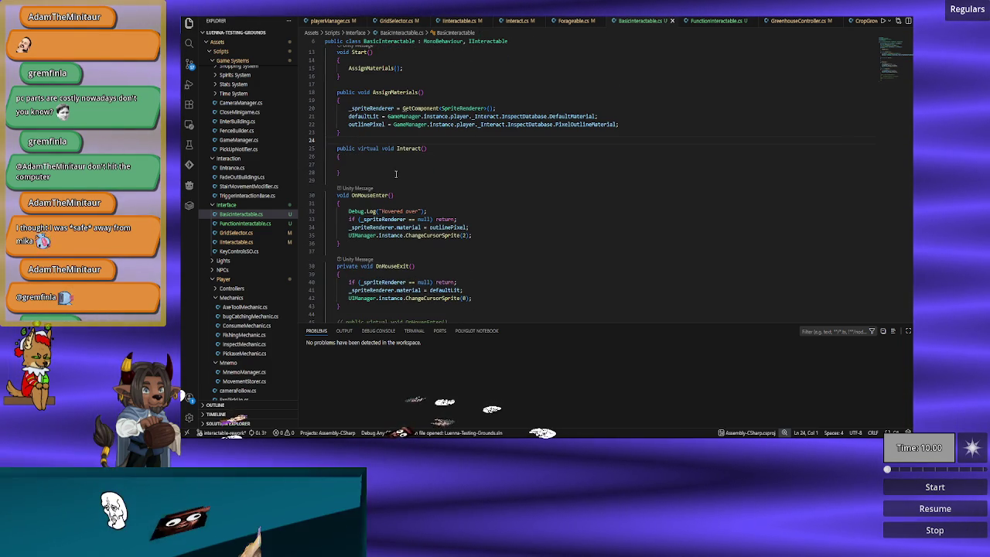
Check the _spriteRenderer usages and the 'Hovered over' log line in OnMouseEnter.
scroll(360, 128, "down", 4)
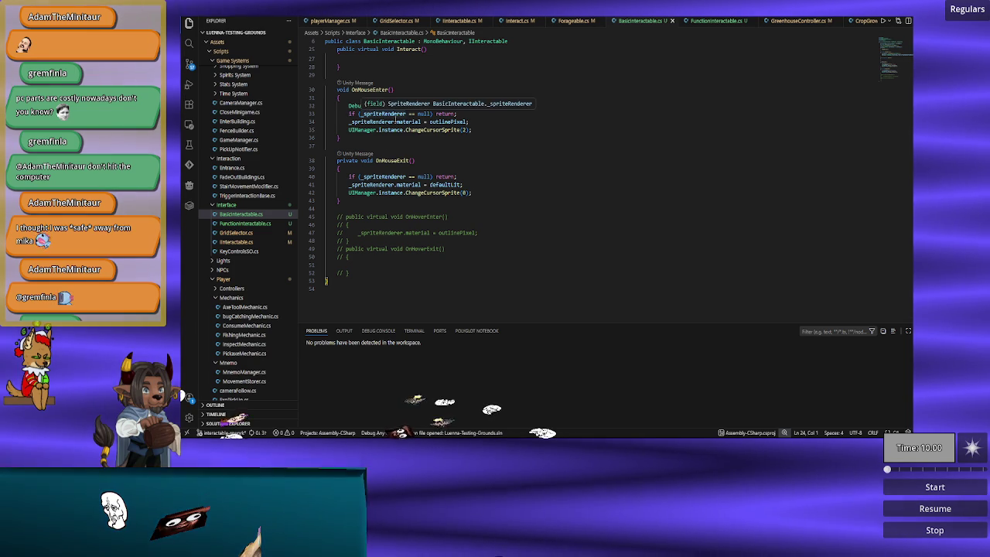
scroll(459, 151, "down", 1)
scroll(459, 151, "up", 4)
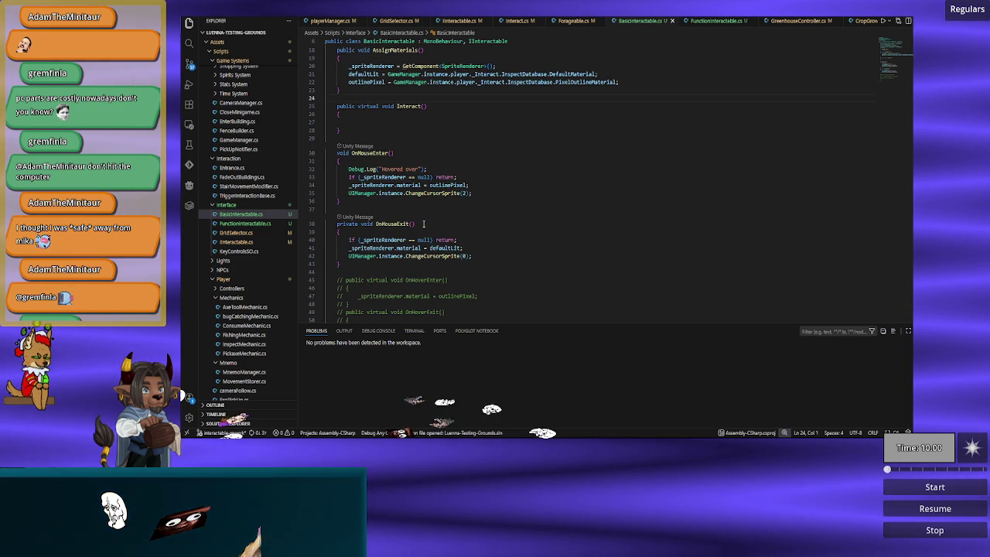
double_click(384, 176)
scroll(410, 154, "up", 4)
scroll(410, 186, "down", 3)
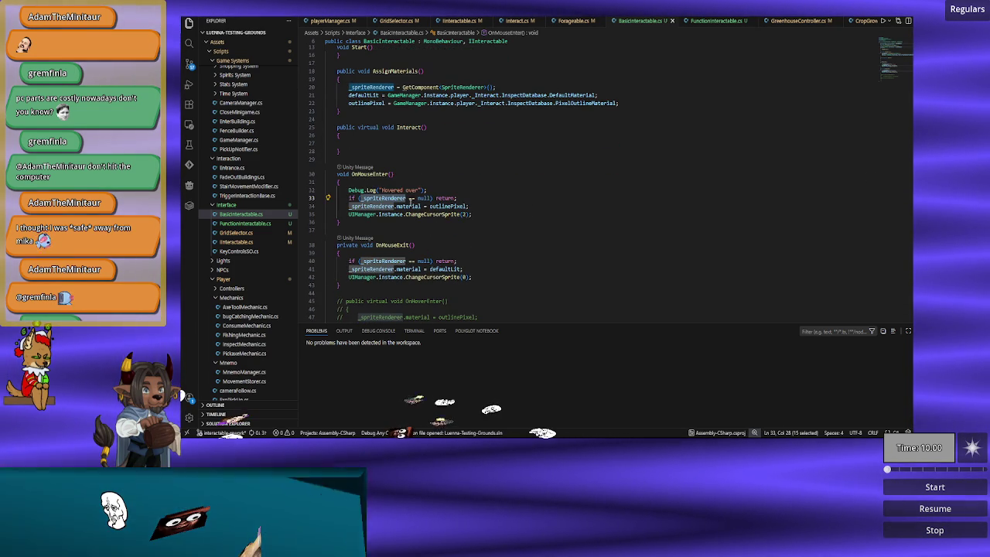
left_click(479, 174)
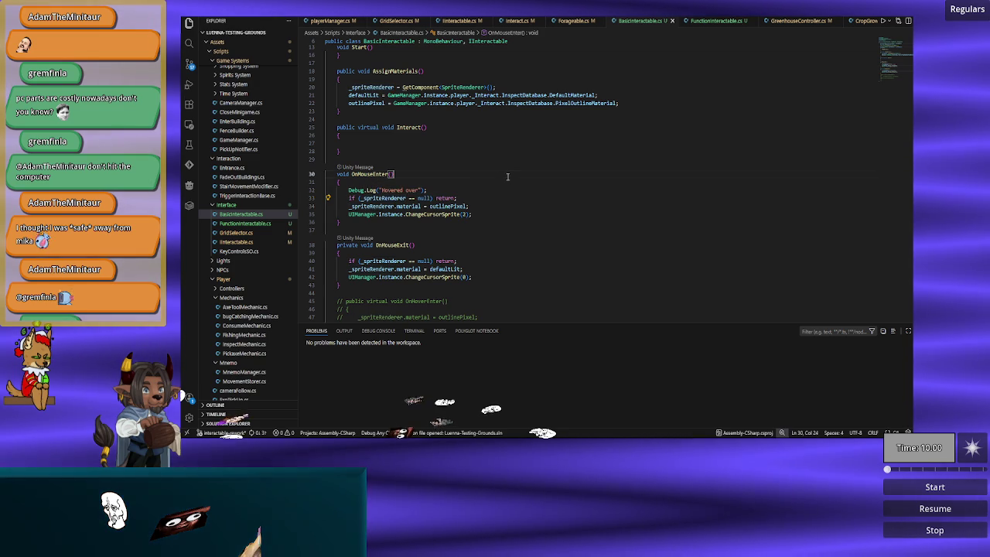
left_click(460, 189)
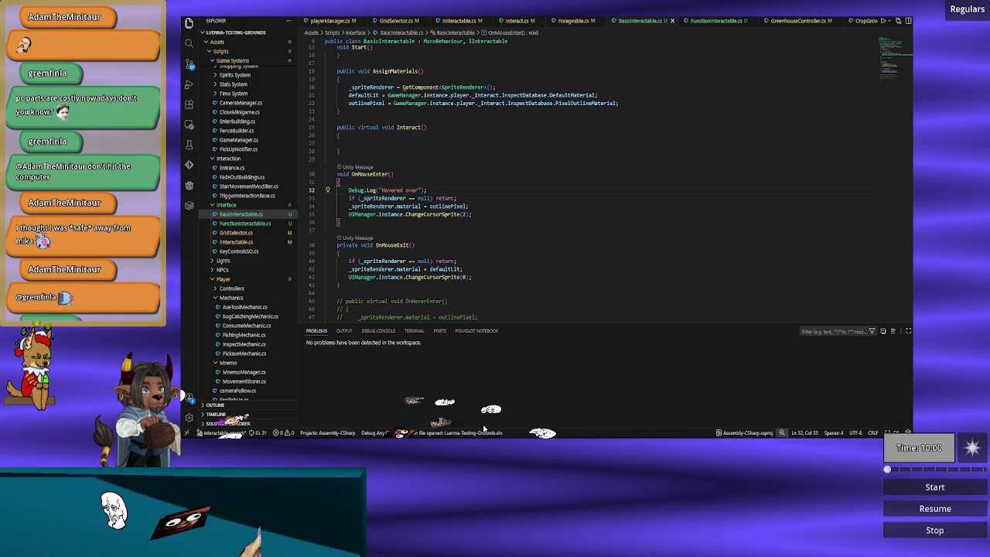
mouse_move(481, 427)
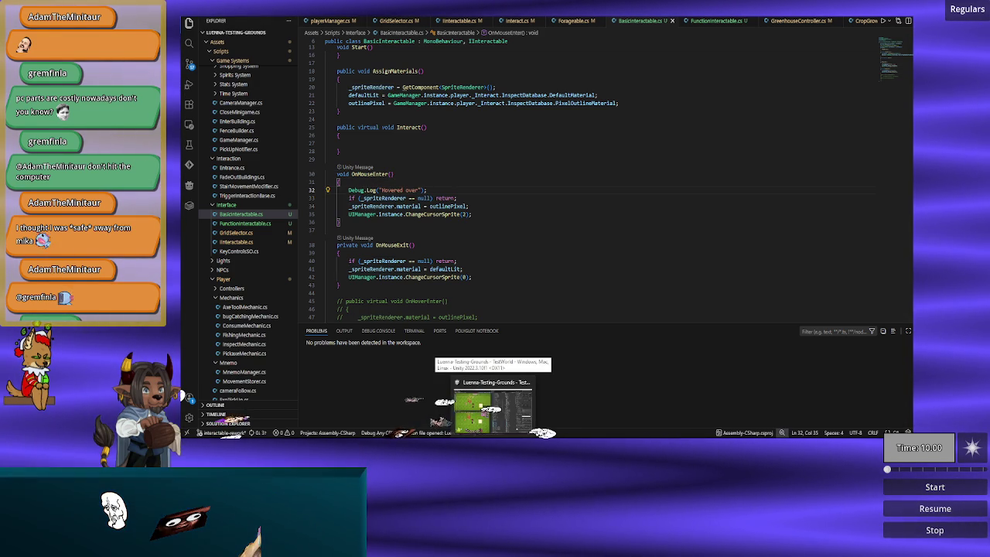
left_click(480, 410)
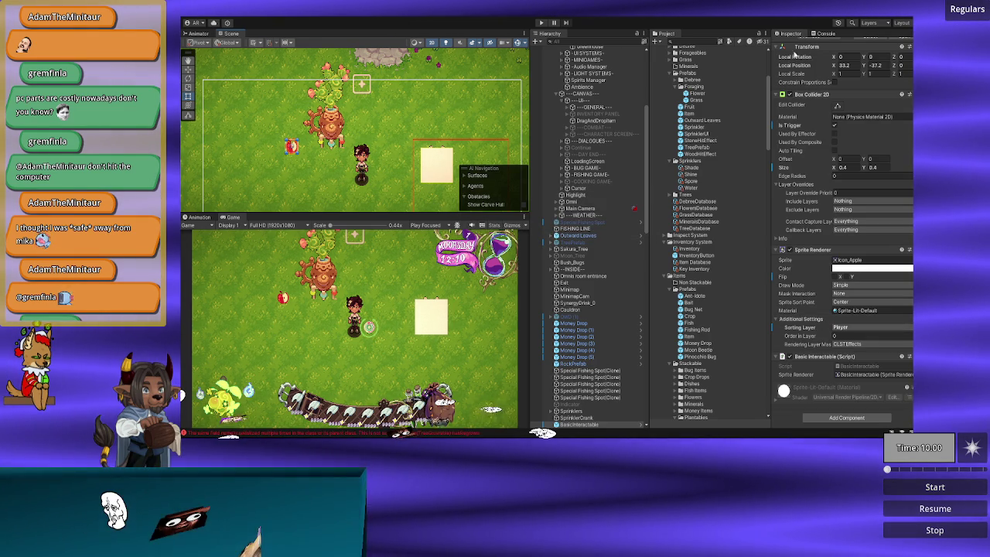
With the Console shown, play the game and click an object to log 'Hovered over'.
left_click(818, 34)
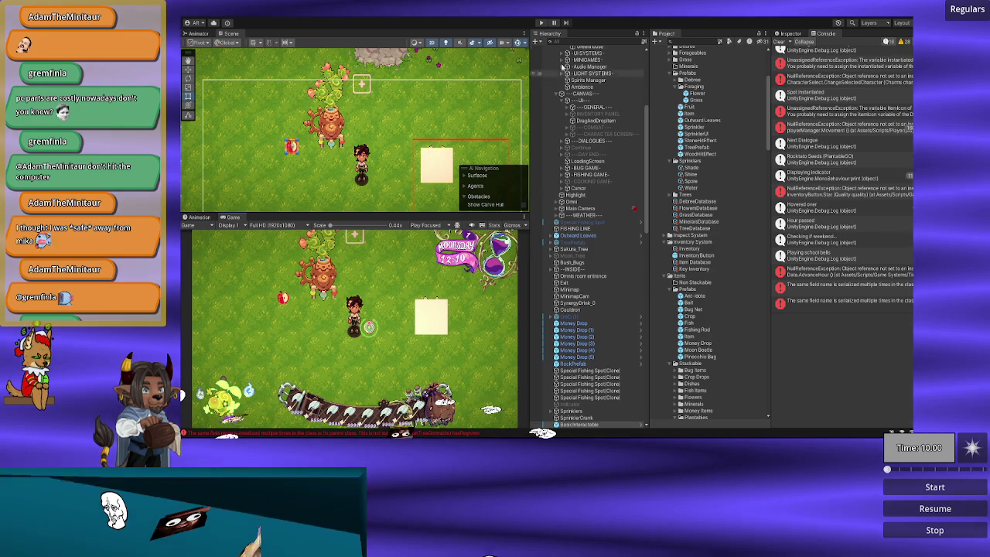
left_click(540, 23)
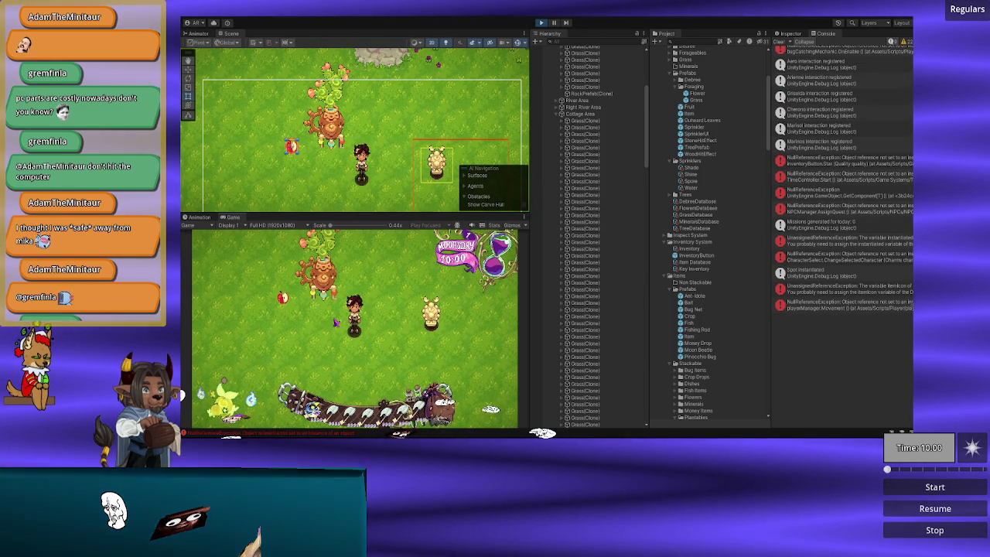
left_click(336, 323)
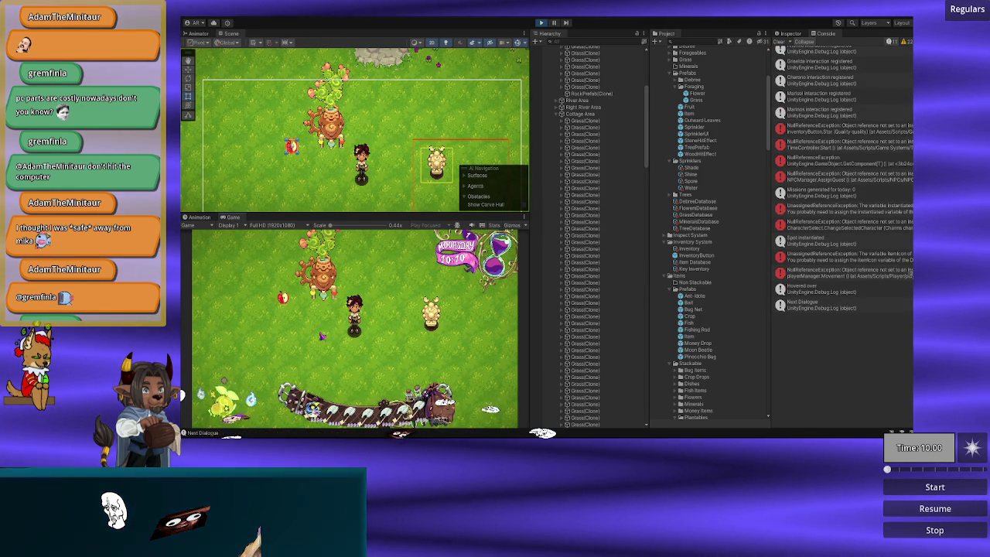